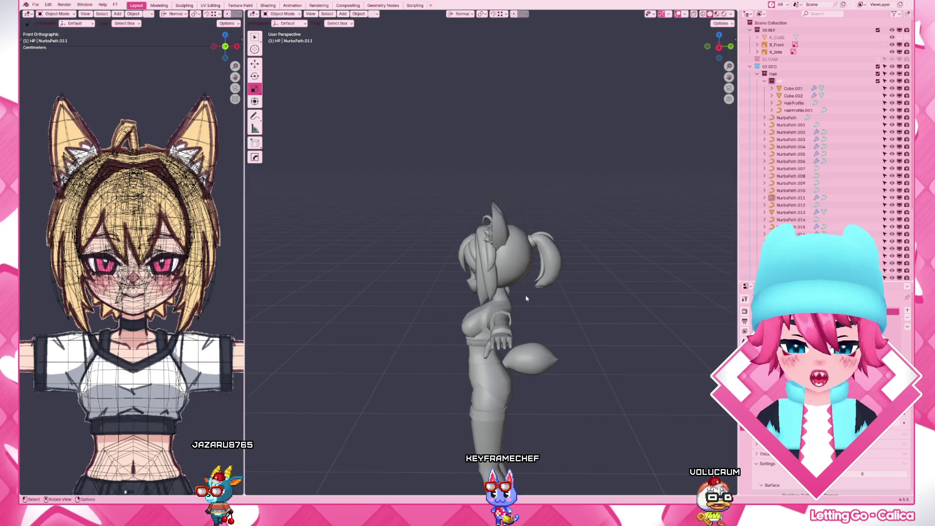
# Reposition NurbsPath.011's end points behind the ear from the right side view, then delete it
pyautogui.press('KP_1')
pyautogui.press('KP_3')
pyautogui.scroll(6, 526, 298)
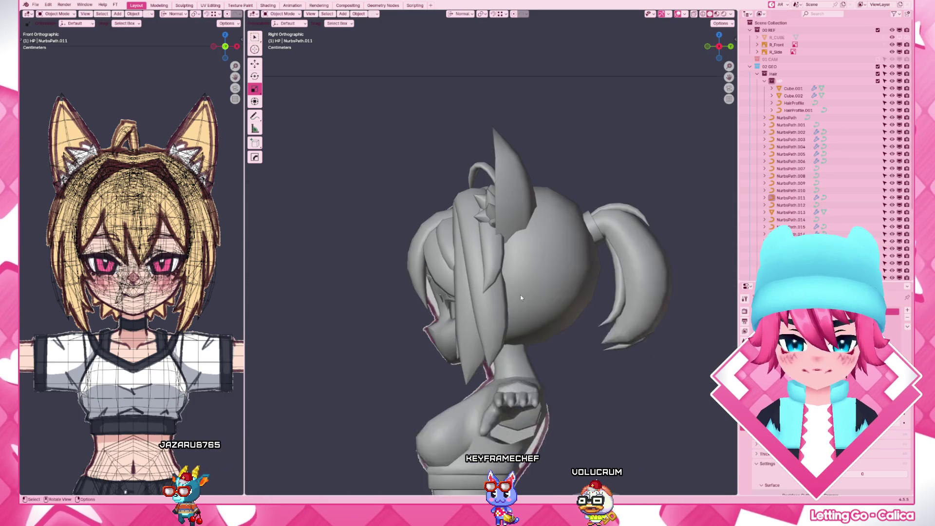
pyautogui.press('Tab')
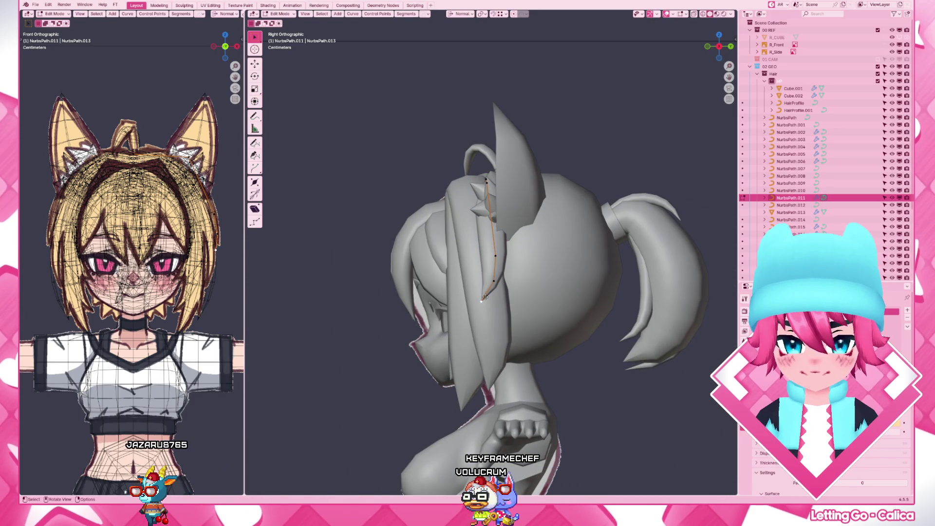
pyautogui.press('g')
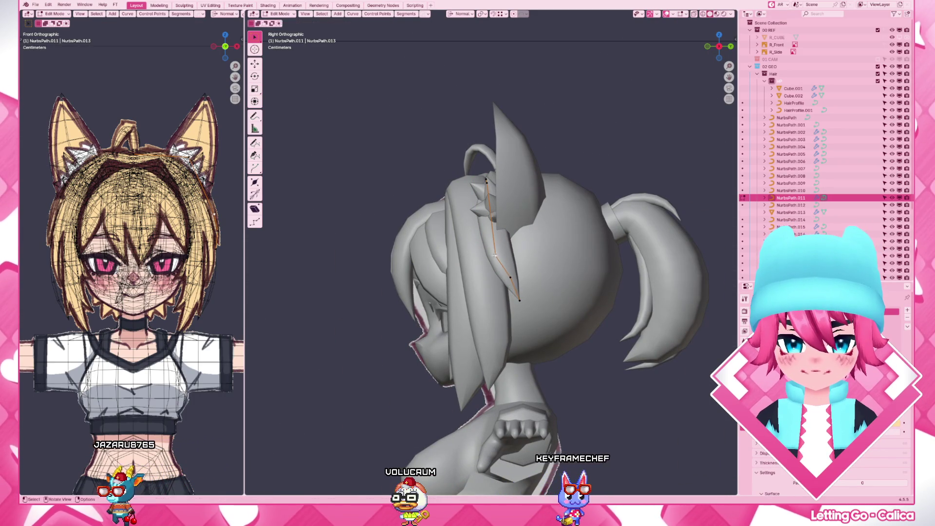
pyautogui.press('Escape')
pyautogui.press('Tab')
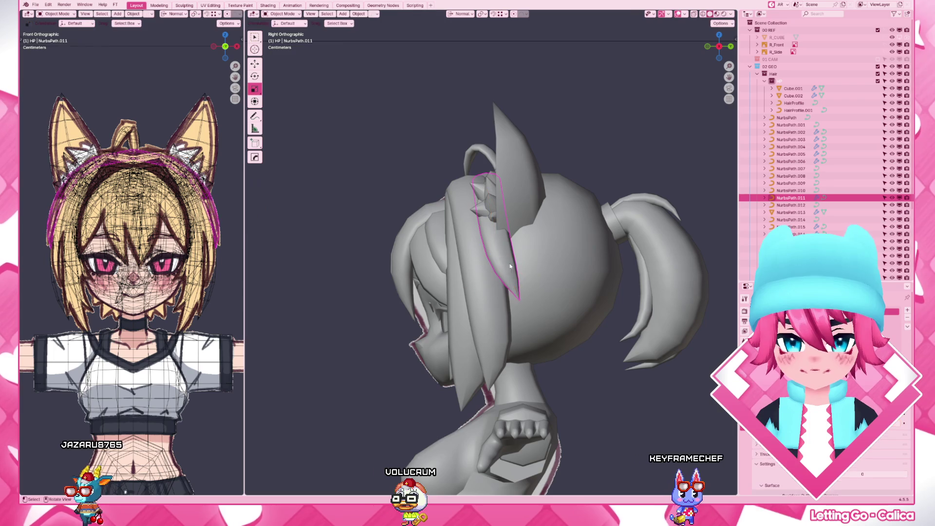
pyautogui.press('Delete')
# Confirm deleting NurbsPath.011 and shift the right half of the hair mesh in front view
pyautogui.click(537, 290)
pyautogui.press('KP_1')
pyautogui.press('Tab')
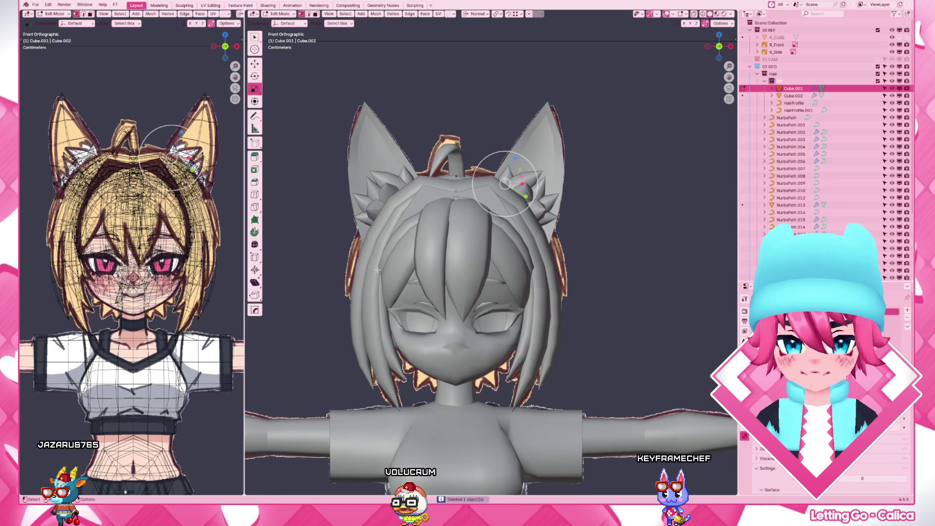
pyautogui.press('a')
pyautogui.press('g')
pyautogui.press('x')
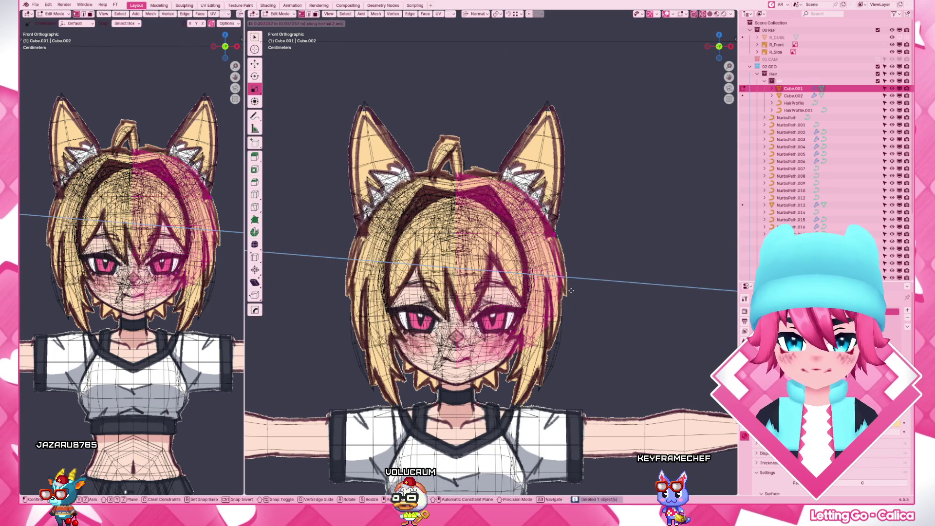
pyautogui.click(575, 252)
pyautogui.hotkey('shift', 'z')
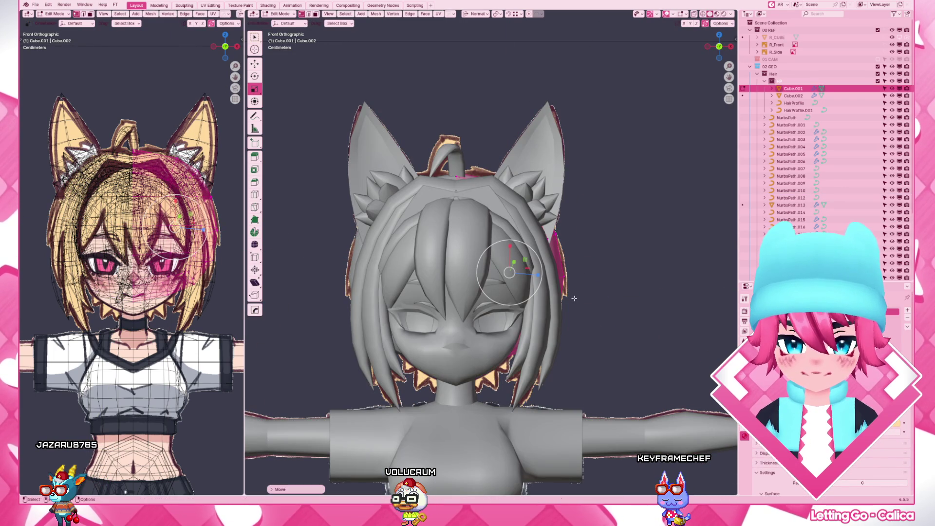
pyautogui.press('Tab')
# Switch to Material Preview, orbit around the textured character and select the hair mesh
pyautogui.press('z')
pyautogui.click(595, 215)
pyautogui.scroll(-3, 603, 290)
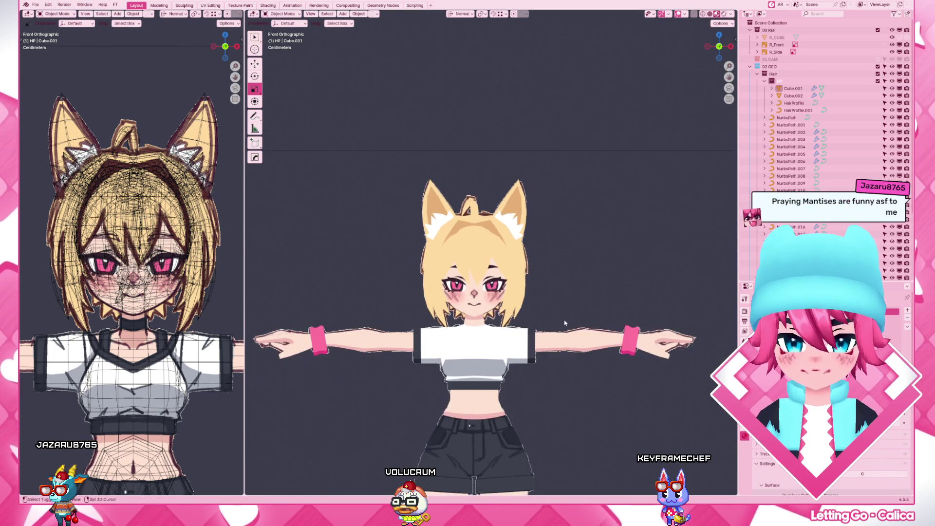
pyautogui.moveTo(564, 323)
pyautogui.mouseDown(button='middle')
pyautogui.moveTo(564, 263)
pyautogui.moveTo(467, 263)
pyautogui.moveTo(438, 224)
pyautogui.moveTo(454, 267)
pyautogui.moveTo(449, 292)
pyautogui.moveTo(460, 240)
pyautogui.mouseUp(button='middle')
pyautogui.click(462, 241)
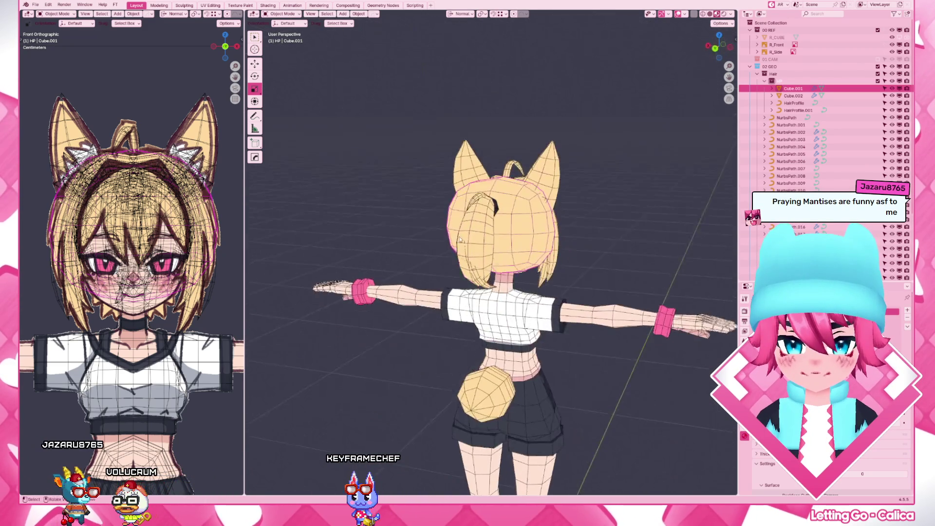
# Put the hair in Sculpt Mode and grab the back hair with 189 and 159 px brushes
pyautogui.press('ctrl+KP_1')
pyautogui.hotkey('ctrl', 'Tab')
pyautogui.click(429, 209)
pyautogui.press('KP_3')
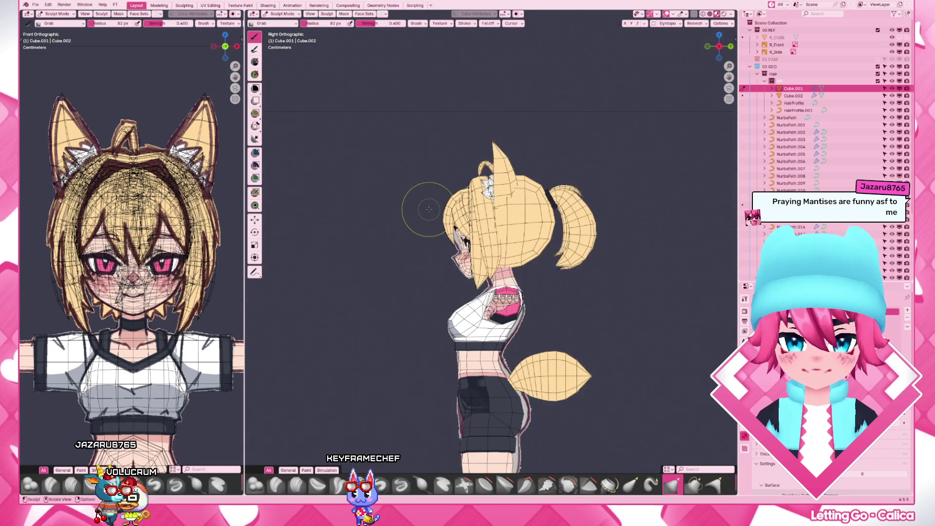
pyautogui.press('f')
pyautogui.click(496, 219)
pyautogui.moveTo(496, 219); pyautogui.dragTo(520, 257, button='middle')
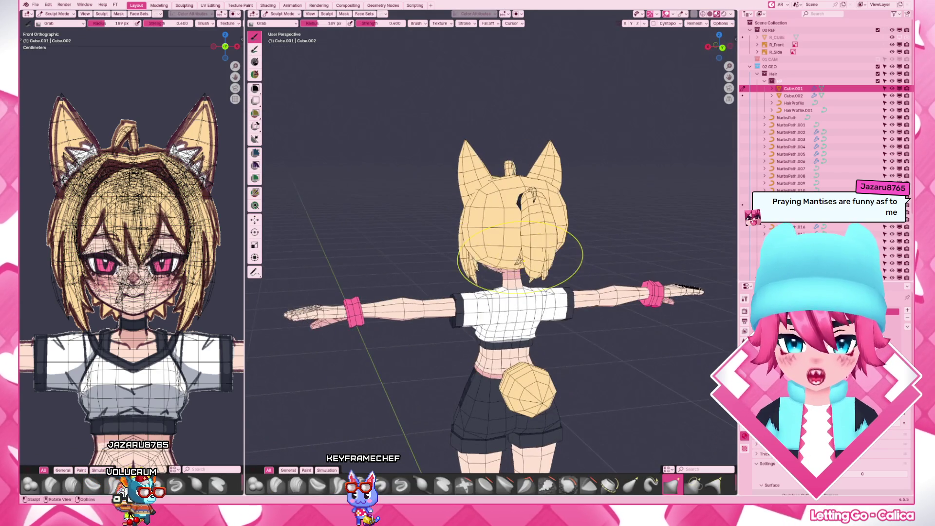
pyautogui.click(438, 189)
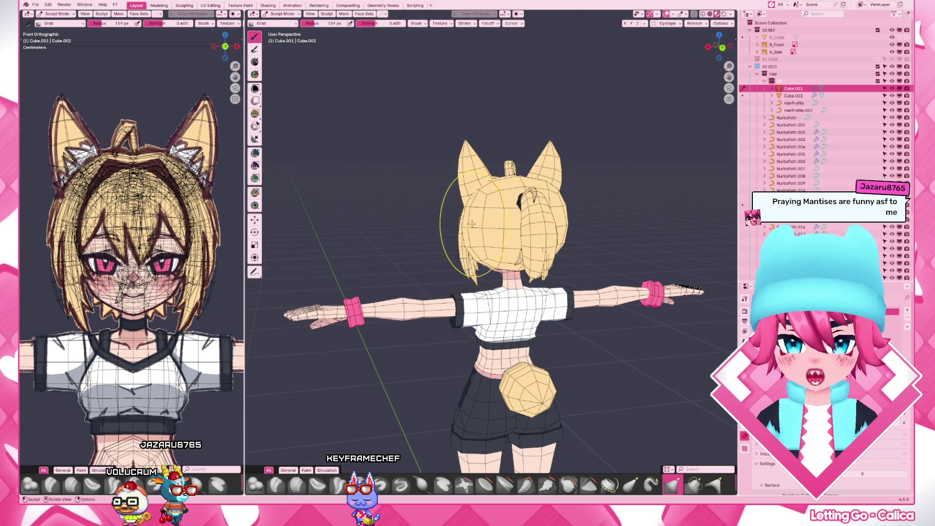
pyautogui.moveTo(480, 226); pyautogui.dragTo(484, 204, button='middle')
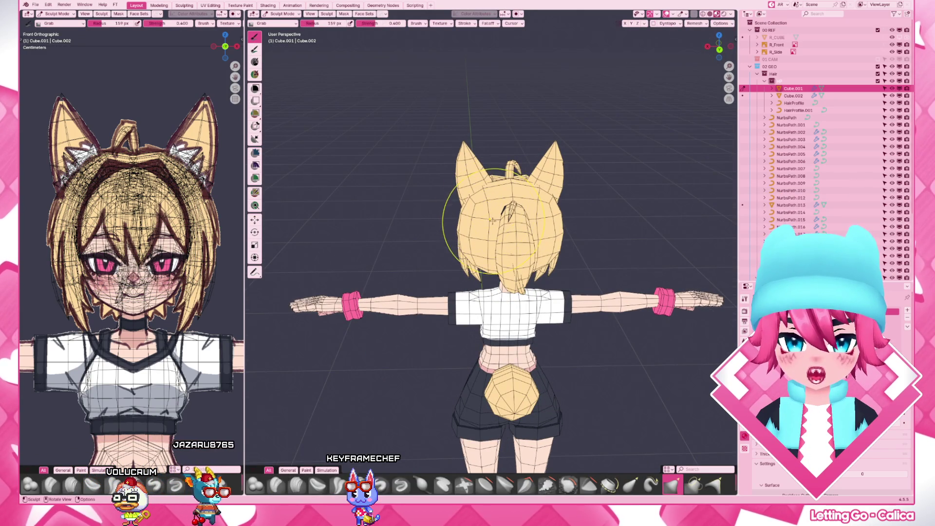
# Reshape the back hair from the right side using 98 px and 134 px brushes
pyautogui.press('f')
pyautogui.click(490, 226)
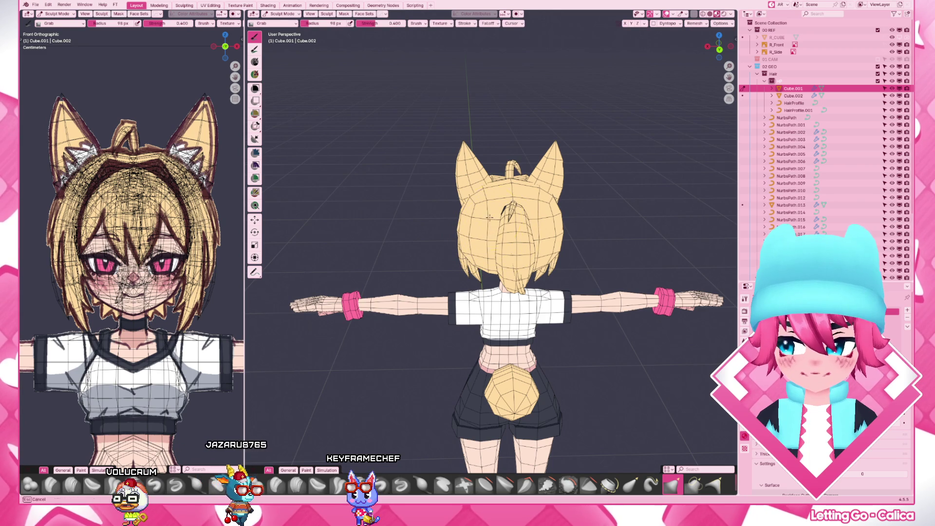
pyautogui.moveTo(489, 217); pyautogui.dragTo(528, 209, button='middle')
pyautogui.press('KP_3')
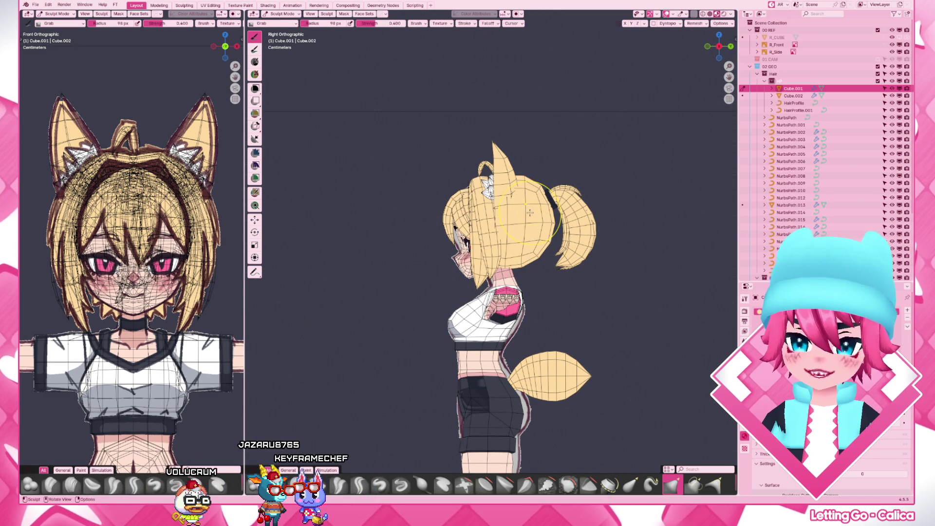
pyautogui.press('f')
pyautogui.click(534, 187)
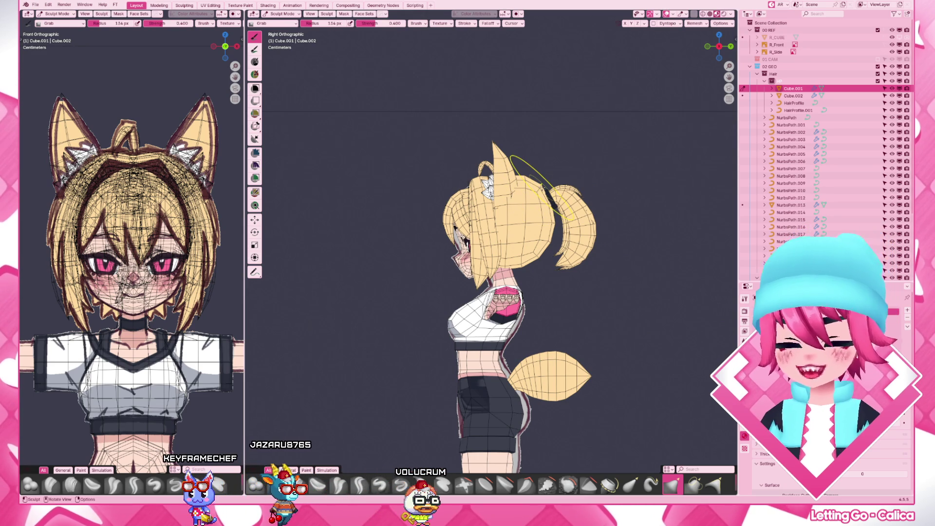
pyautogui.scroll(3, 516, 175)
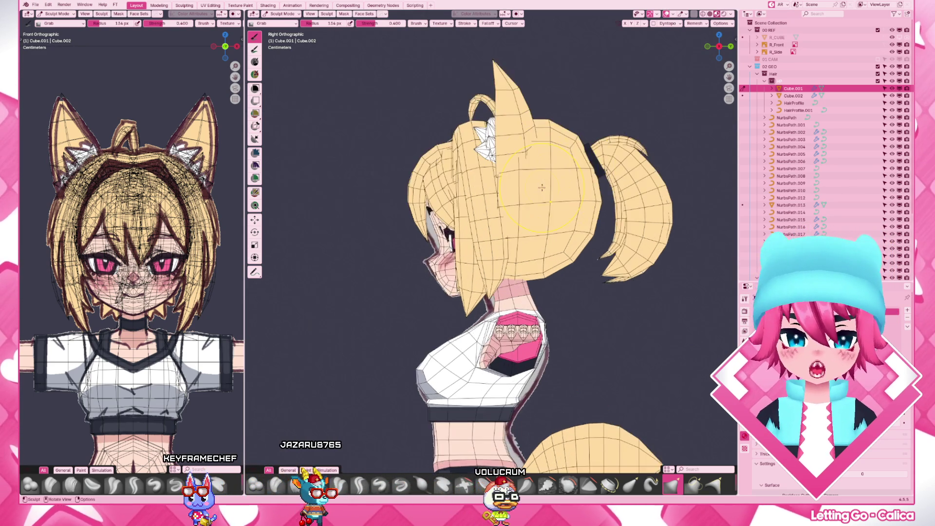
# Refine the nape with 62 px and 153 px brushes, then return to Edit Mode
pyautogui.press('f')
pyautogui.click(469, 236)
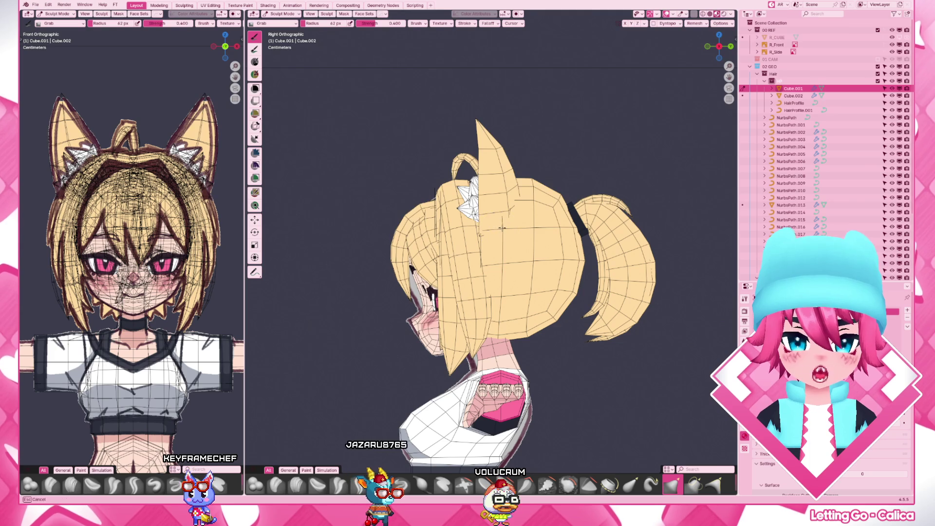
pyautogui.press('f')
pyautogui.click(576, 232)
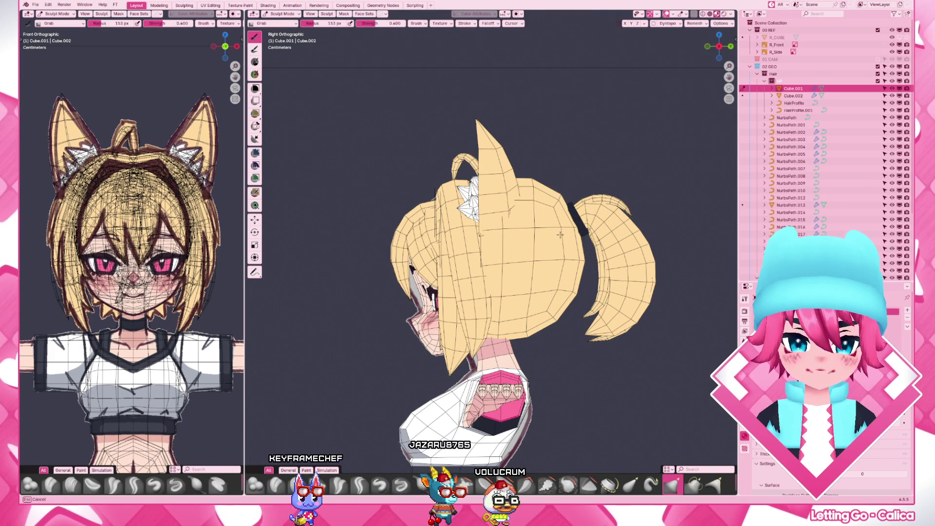
pyautogui.moveTo(560, 234)
pyautogui.mouseDown(button='middle')
pyautogui.moveTo(479, 235)
pyautogui.moveTo(450, 222)
pyautogui.mouseUp(button='middle')
pyautogui.press('Tab')
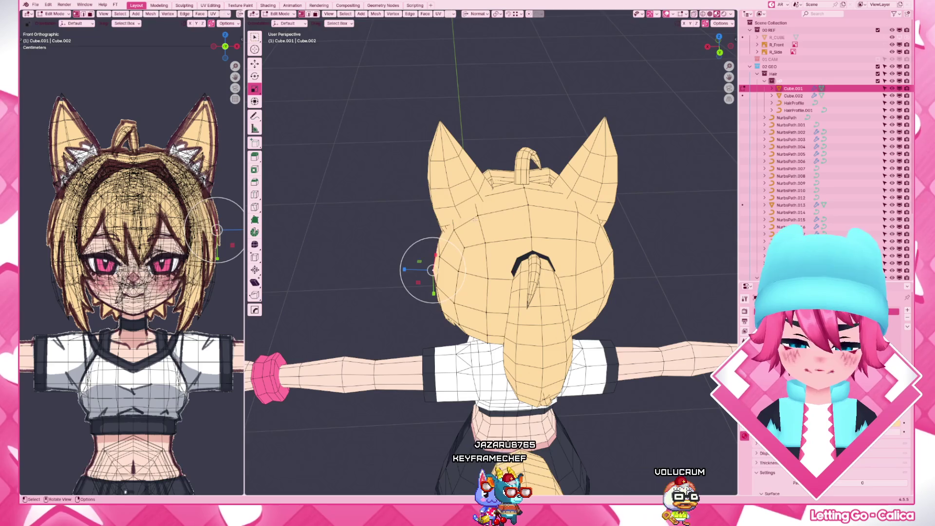
# Select a path of edges across the crown at the back of the hair
pyautogui.moveTo(432, 270)
pyautogui.mouseDown(button='middle')
pyautogui.moveTo(481, 315)
pyautogui.moveTo(474, 298)
pyautogui.moveTo(474, 315)
pyautogui.mouseUp(button='middle')
pyautogui.keyDown('ctrl'); pyautogui.click(480, 315); pyautogui.keyUp('ctrl')
pyautogui.hotkey('shift', 'z')
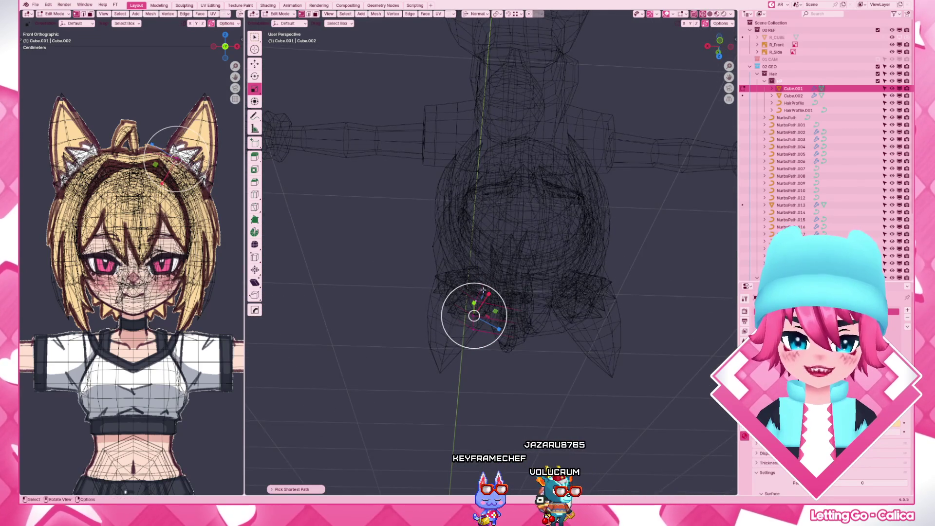
pyautogui.click(483, 291)
pyautogui.click(491, 309)
pyautogui.keyDown('shift'); pyautogui.click(505, 308); pyautogui.keyUp('shift')
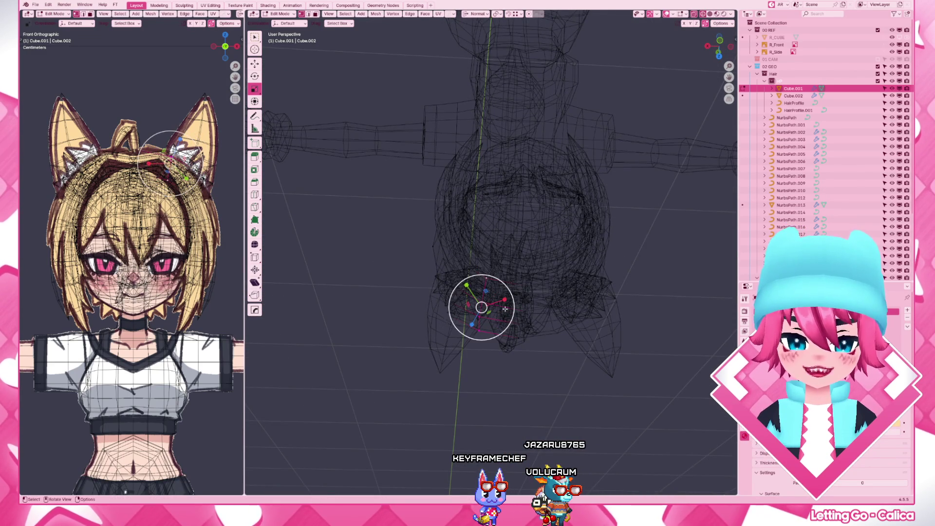
# In back view, edge-slide the selected crown edges and then move them slightly
pyautogui.press('KP_1')
pyautogui.hotkey('shift', 'z')
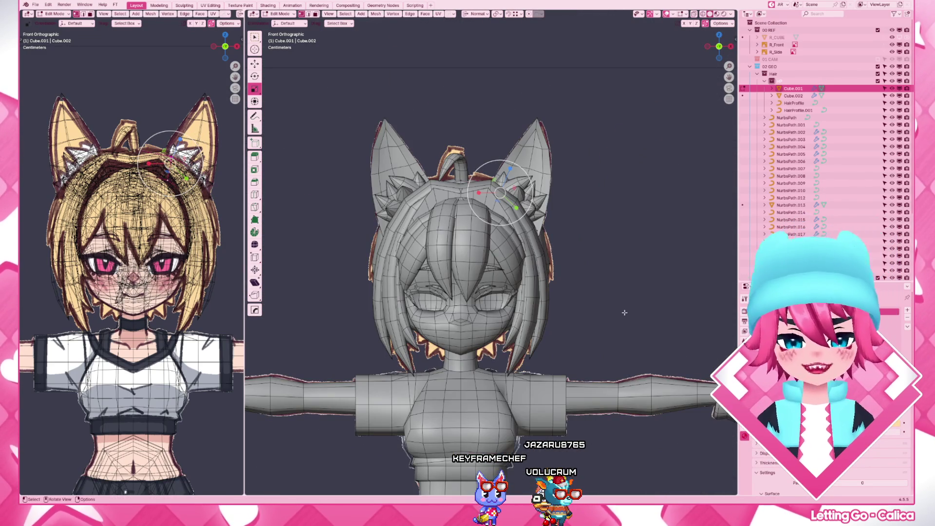
pyautogui.press('ctrl+KP_1')
pyautogui.press('g')
pyautogui.press('g')
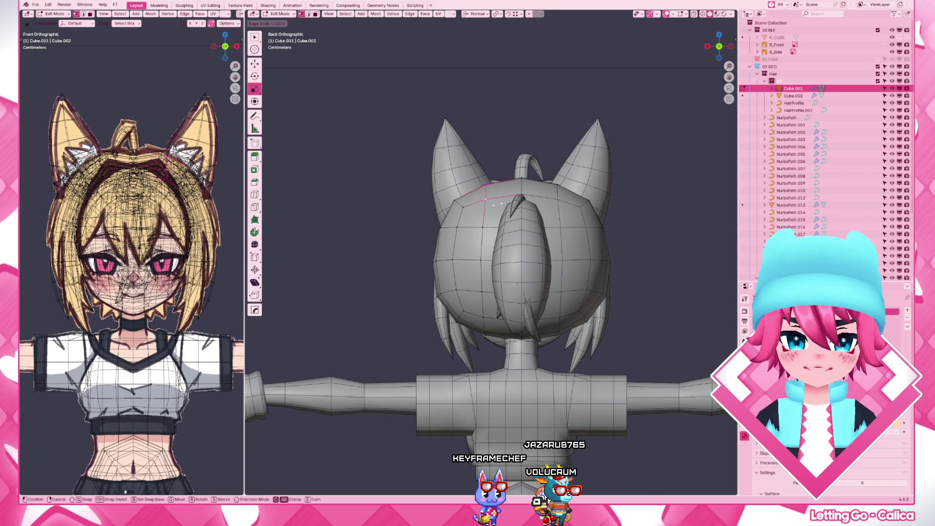
pyautogui.click(497, 204)
pyautogui.press('g')
pyautogui.click(497, 237)
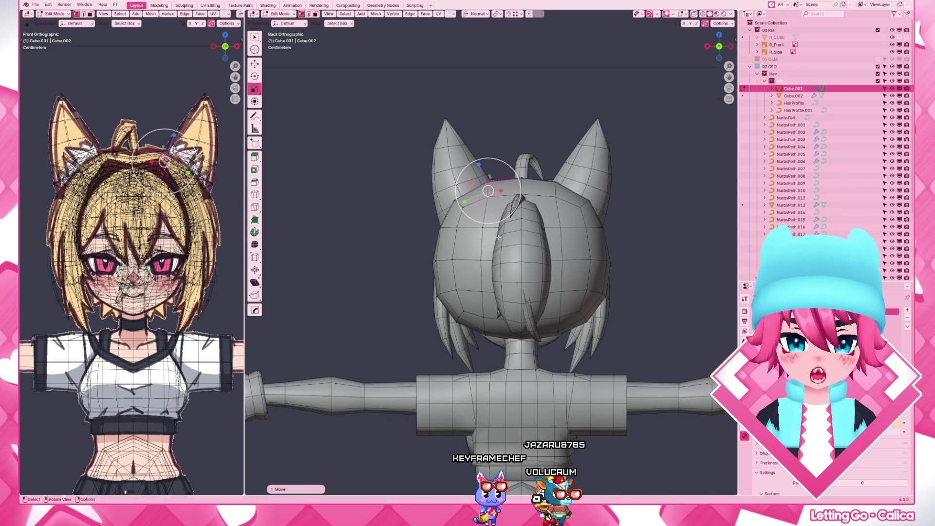
pyautogui.scroll(-3, 498, 237)
# Switch the hair through Sculpt Mode back to Object Mode
pyautogui.hotkey('ctrl', 'Tab')
pyautogui.click(458, 256)
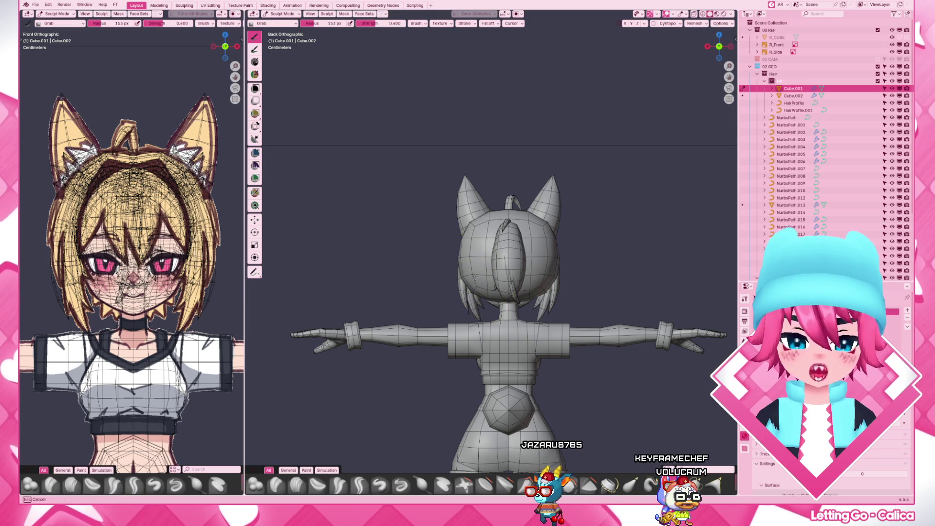
pyautogui.hotkey('ctrl', 'Tab')
pyautogui.scroll(-2, 540, 253)
# Deselect the hair and orbit the full avatar to a front view in Material Preview
pyautogui.click(544, 267)
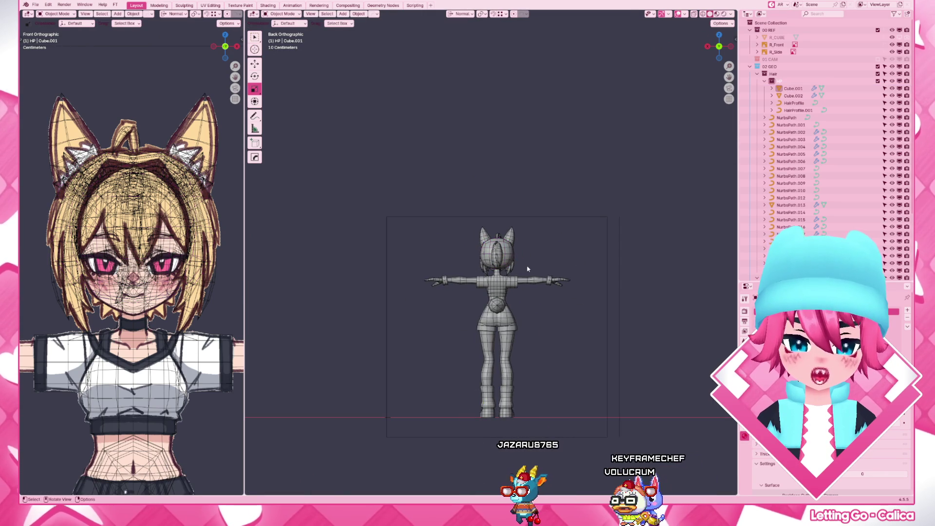
pyautogui.moveTo(544, 267); pyautogui.dragTo(677, 273, button='middle')
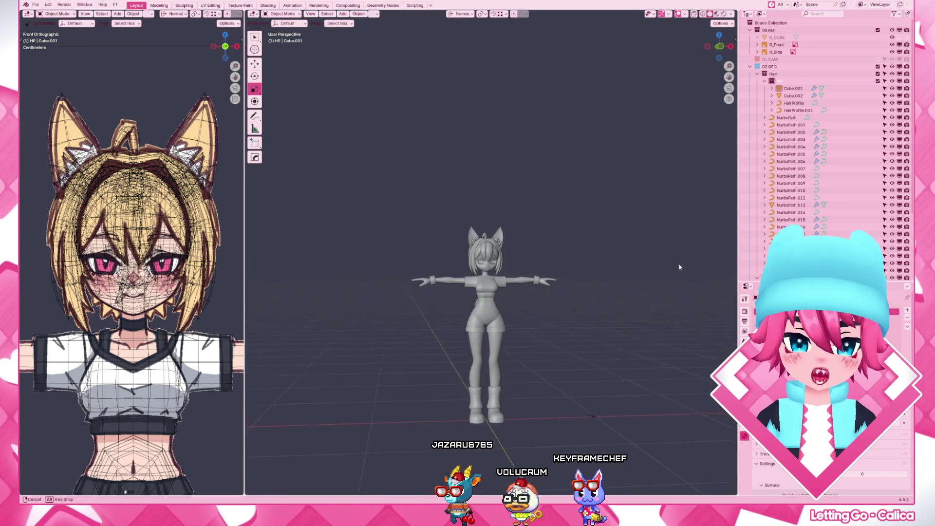
pyautogui.scroll(-3, 731, 265)
pyautogui.scroll(5, 603, 265)
pyautogui.press('z')
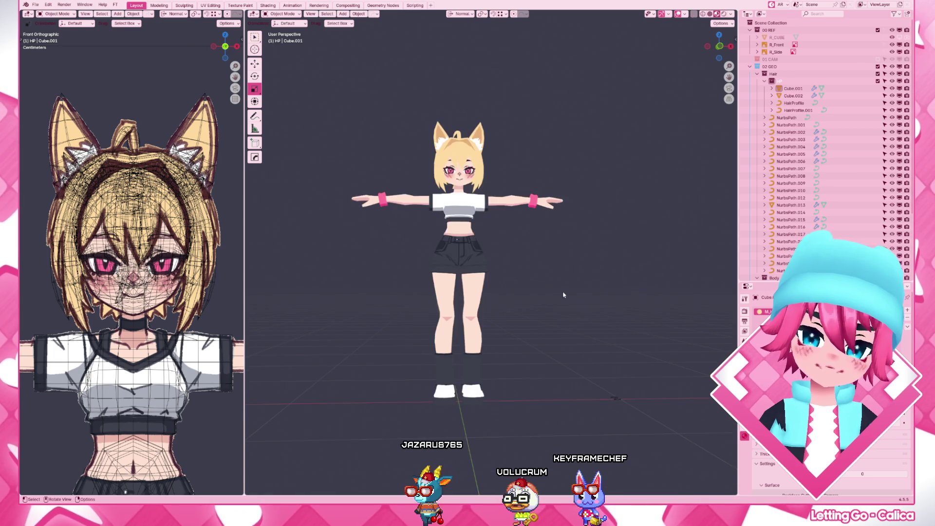
pyautogui.moveTo(538, 296)
pyautogui.mouseDown(button='middle')
pyautogui.moveTo(582, 306)
pyautogui.moveTo(255, 303)
pyautogui.mouseUp(button='middle')
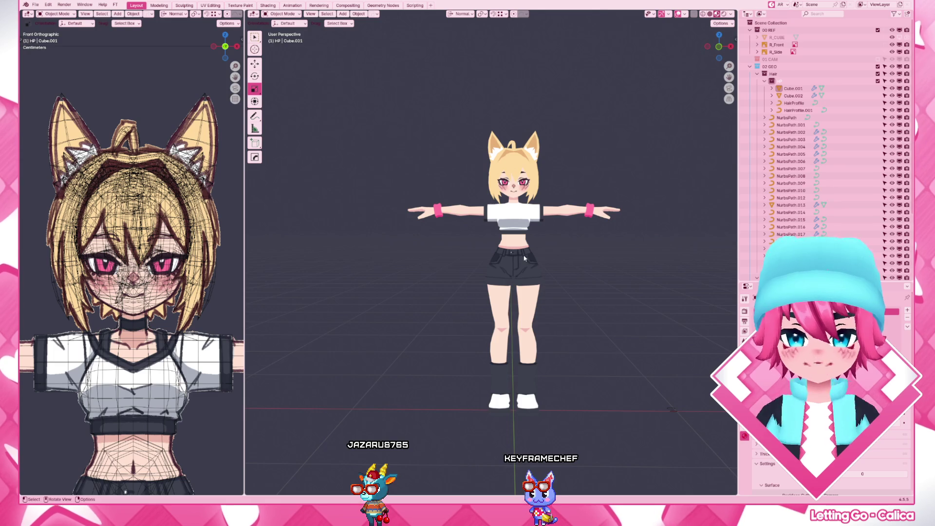
pyautogui.scroll(7, 525, 274)
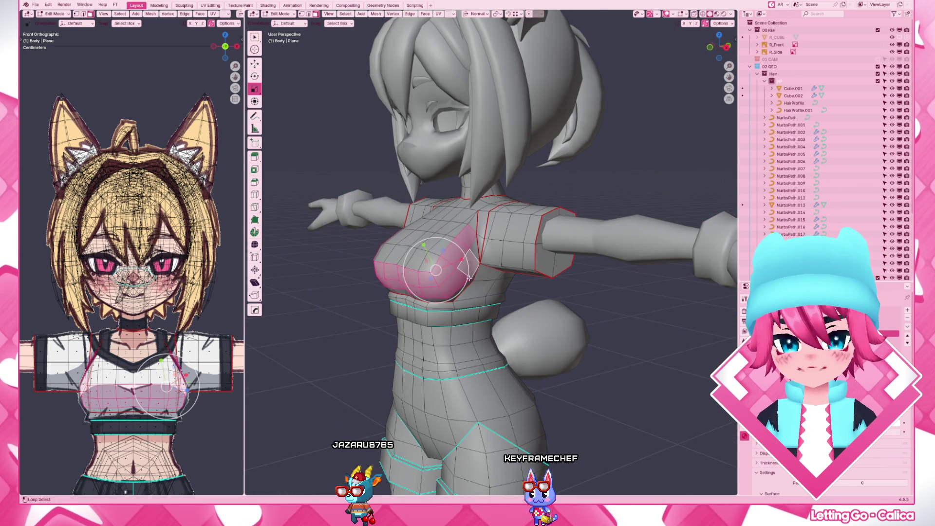
# Pull the body's chest area up and outward, then orbit round to a side view
pyautogui.moveTo(461, 272); pyautogui.dragTo(454, 255, button='middle')
pyautogui.moveTo(448, 246)
pyautogui.mouseDown()
pyautogui.moveTo(454, 227)
pyautogui.moveTo(455, 238)
pyautogui.mouseUp()
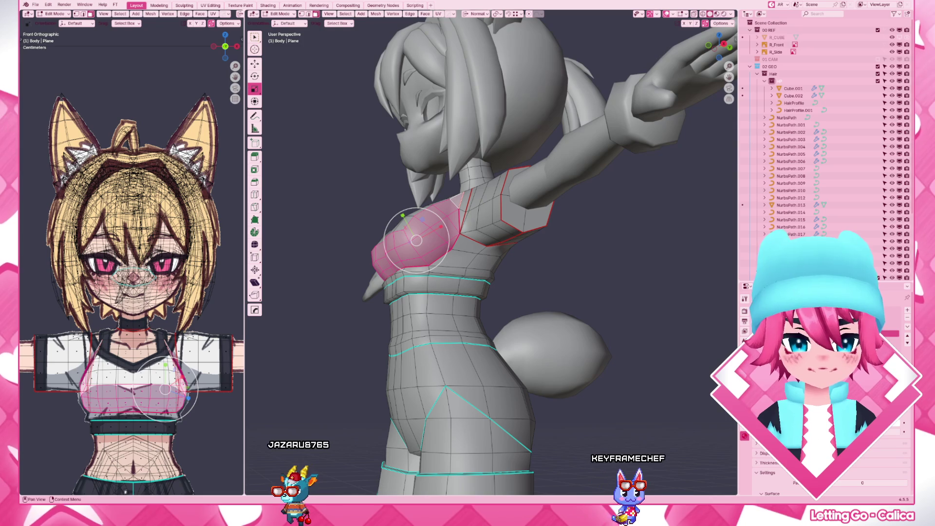
pyautogui.moveTo(455, 239); pyautogui.dragTo(457, 310, button='middle')
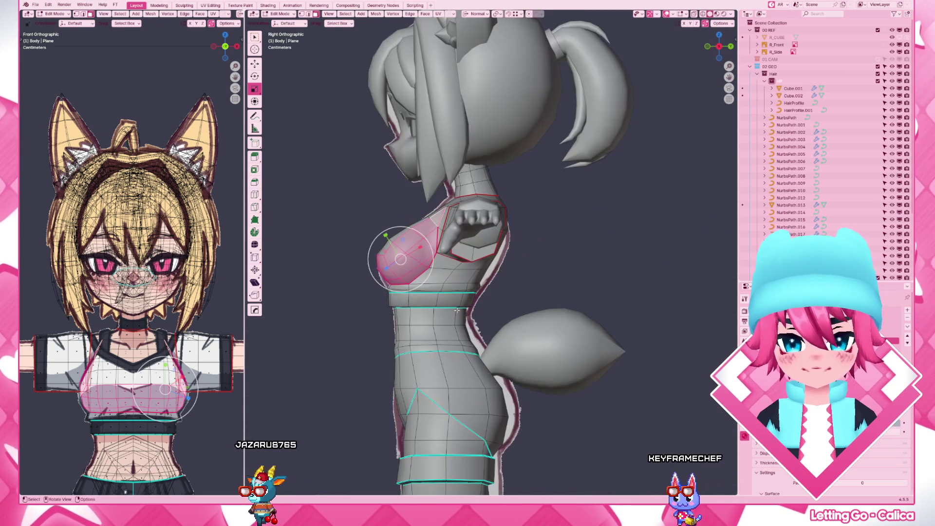
pyautogui.scroll(3, 457, 310)
# Sculpt the body's chest profile with the Grab brush at 75, 50, 94 and 44 px
pyautogui.hotkey('ctrl', 'Tab')
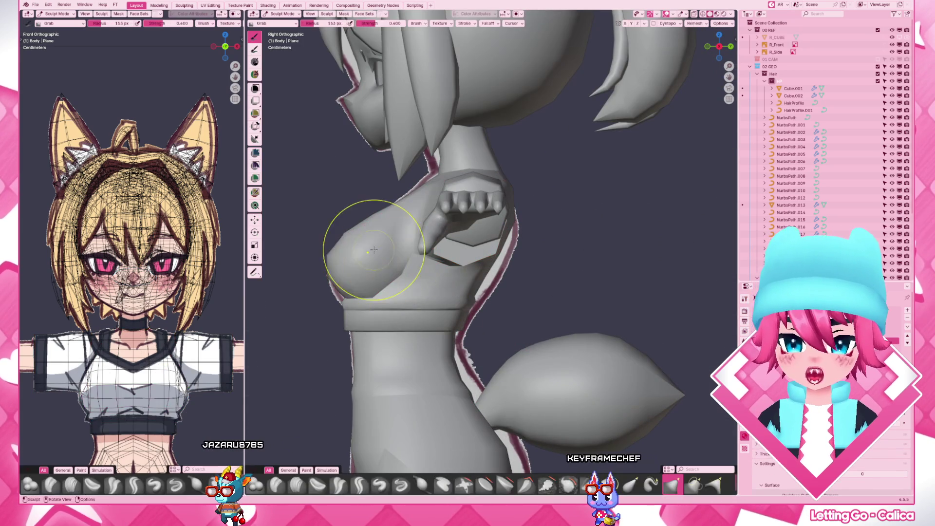
pyautogui.press('f')
pyautogui.click(352, 242)
pyautogui.hotkey('shift', 'z')
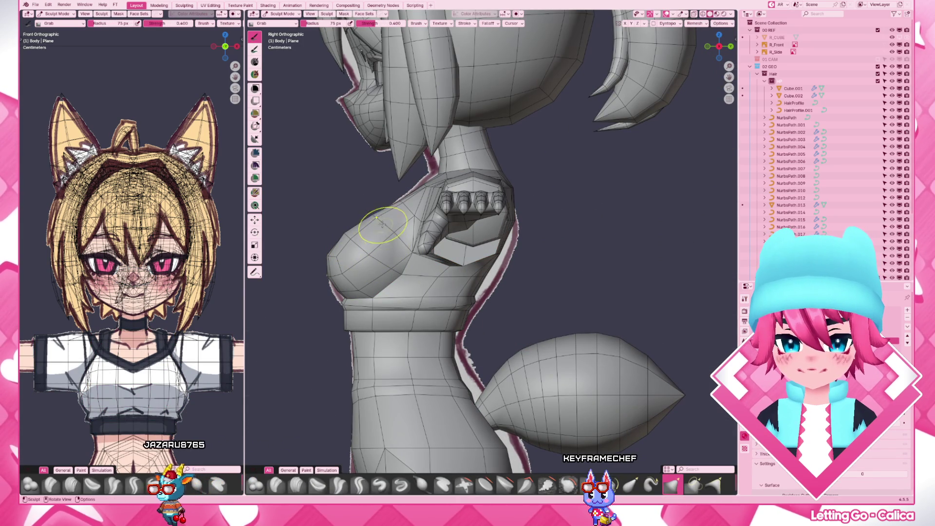
pyautogui.press('f')
pyautogui.click(375, 219)
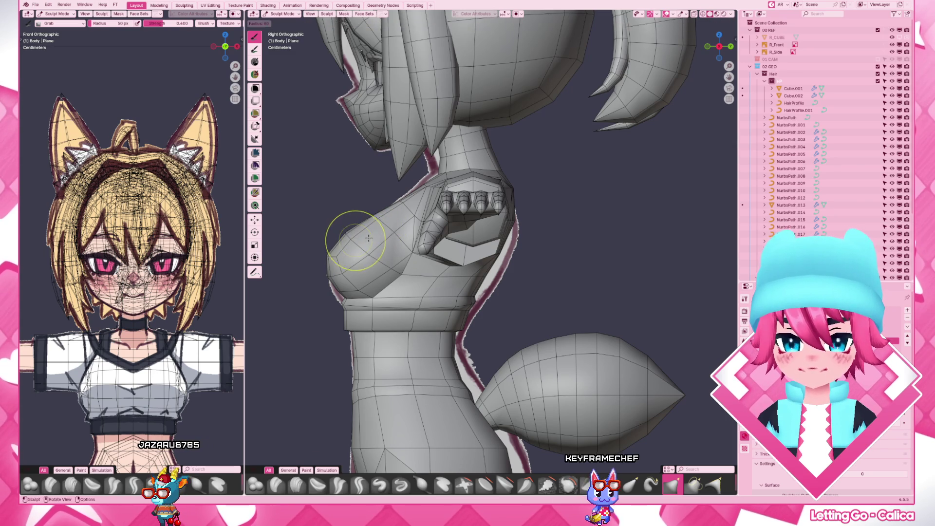
pyautogui.click(351, 237)
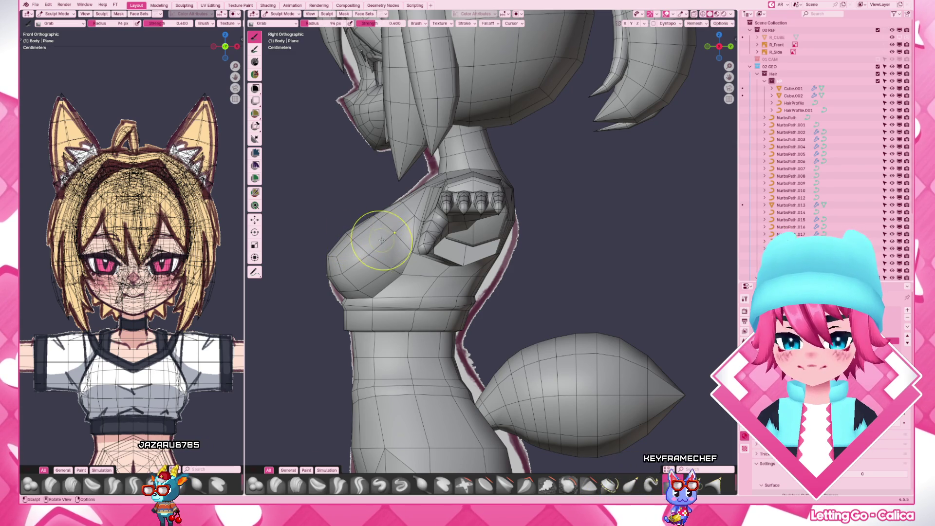
pyautogui.press('f')
pyautogui.click(371, 239)
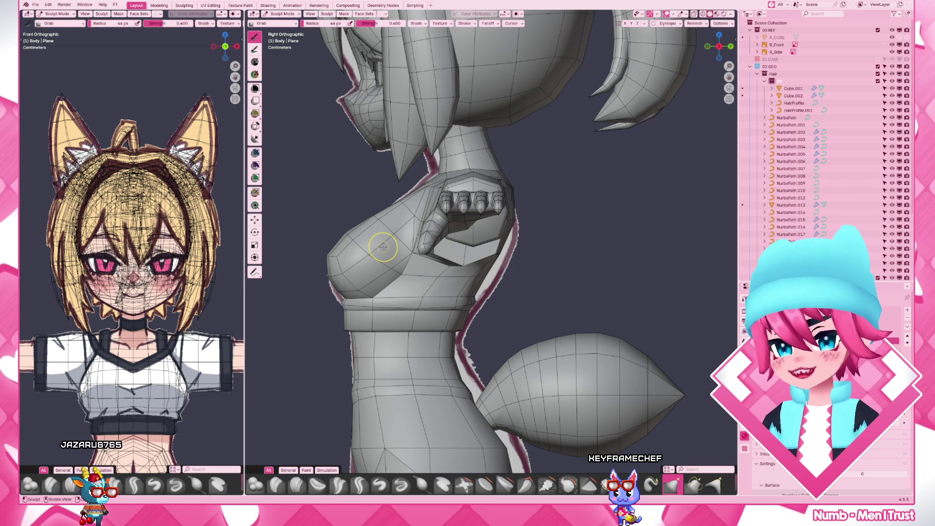
# Zoom in on the chest and refine it with a 24 px Grab brush
pyautogui.keyDown('ctrl'); pyautogui.moveTo(383, 247); pyautogui.dragTo(525, 317, button='middle'); pyautogui.keyUp('ctrl')
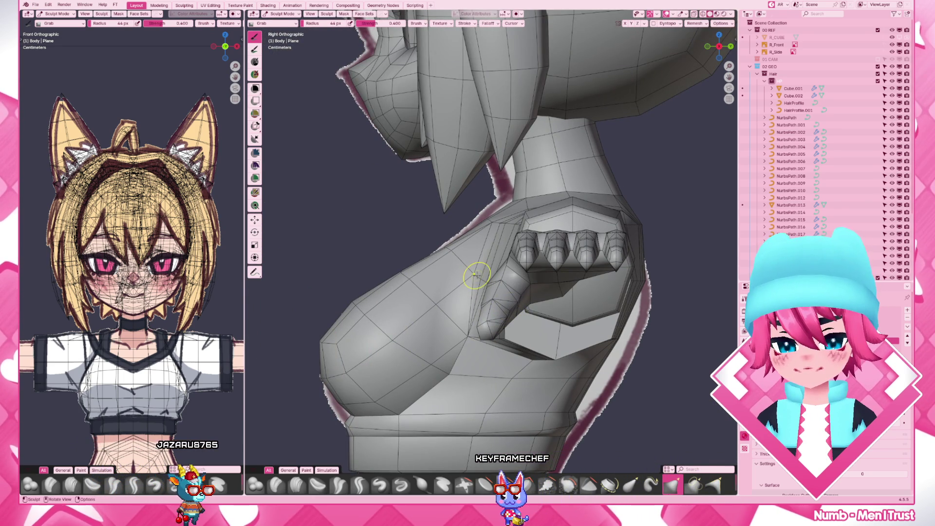
pyautogui.scroll(-2, 482, 274)
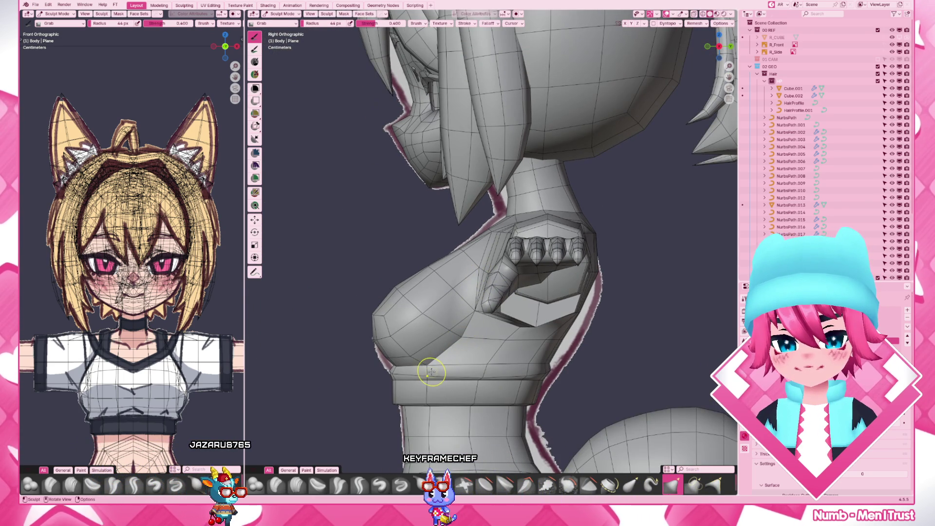
pyautogui.press('[')
pyautogui.press('[')
pyautogui.press('[')
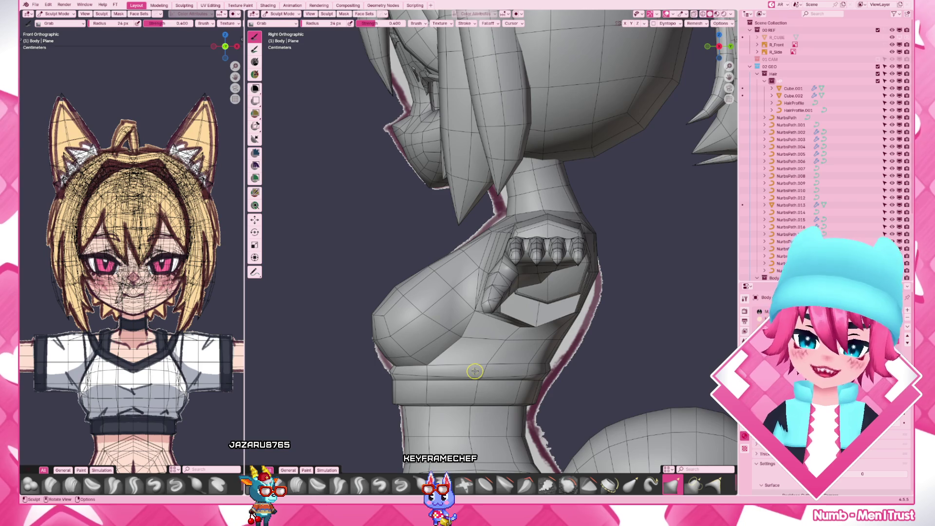
pyautogui.scroll(1, 474, 371)
pyautogui.moveTo(475, 371)
pyautogui.keyDown('shift'); pyautogui.mouseDown(button='middle')
pyautogui.moveTo(527, 284)
pyautogui.moveTo(529, 257)
pyautogui.mouseUp(button='middle'); pyautogui.keyUp('shift')
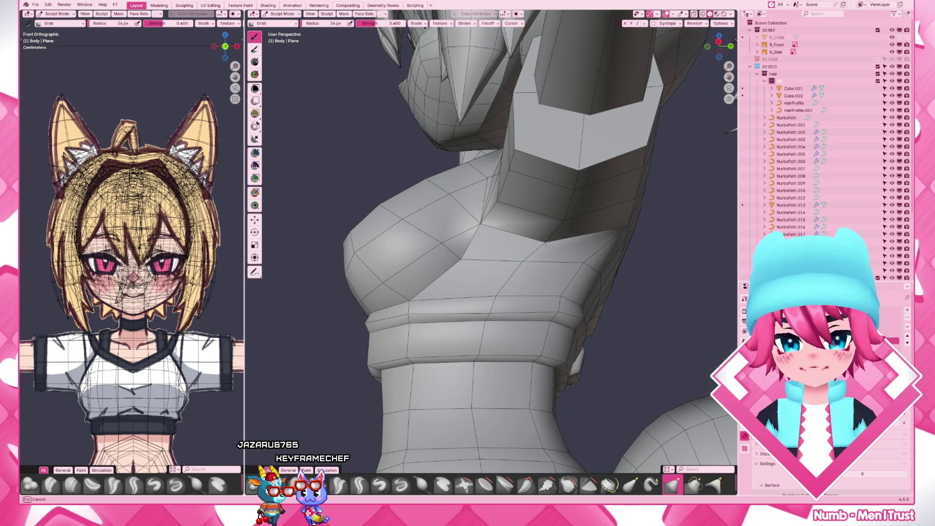
pyautogui.scroll(-5, 544, 243)
# Check the chest from front and shoulder angles, then return to Edit Mode in side view
pyautogui.moveTo(544, 246); pyautogui.dragTo(612, 280, button='middle')
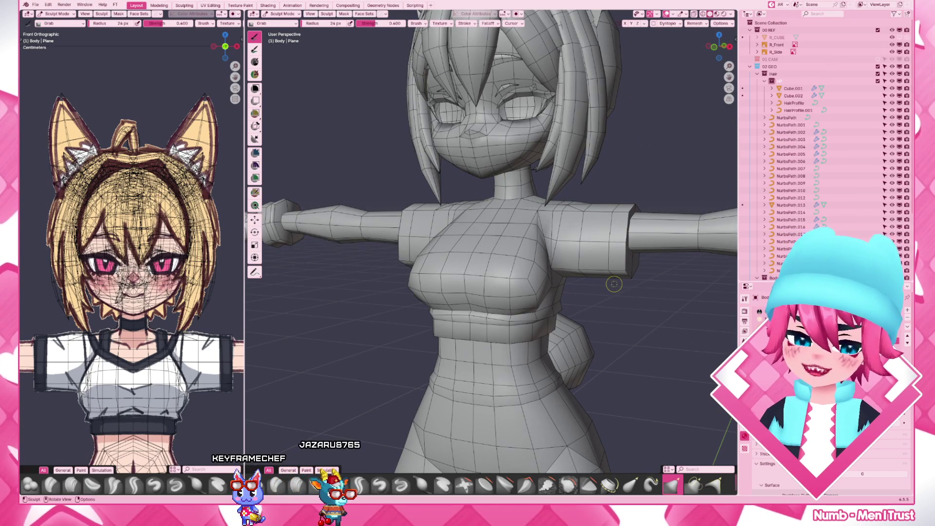
pyautogui.scroll(3, 610, 289)
pyautogui.moveTo(610, 288)
pyautogui.mouseDown(button='middle')
pyautogui.moveTo(568, 226)
pyautogui.moveTo(530, 300)
pyautogui.moveTo(569, 306)
pyautogui.mouseUp(button='middle')
pyautogui.scroll(-3, 581, 213)
pyautogui.scroll(3, 557, 307)
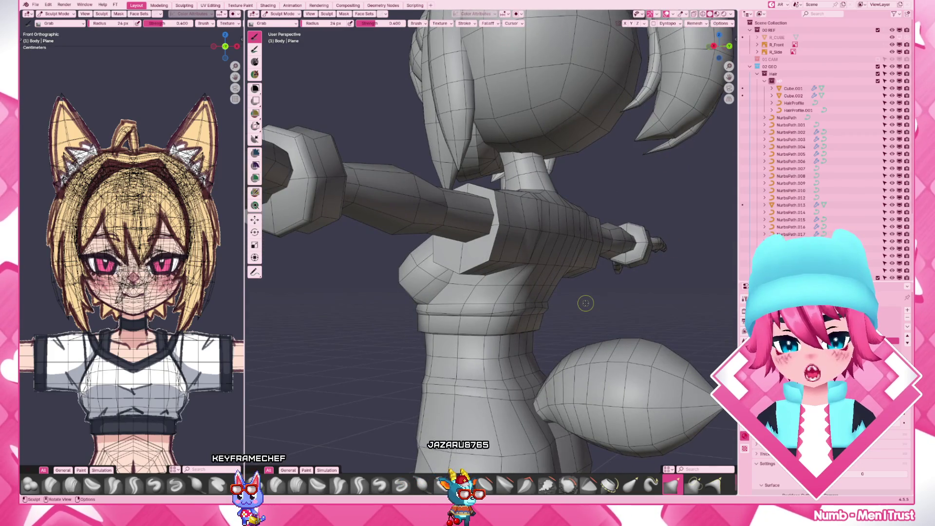
pyautogui.press('KP_3')
pyautogui.press('Tab')
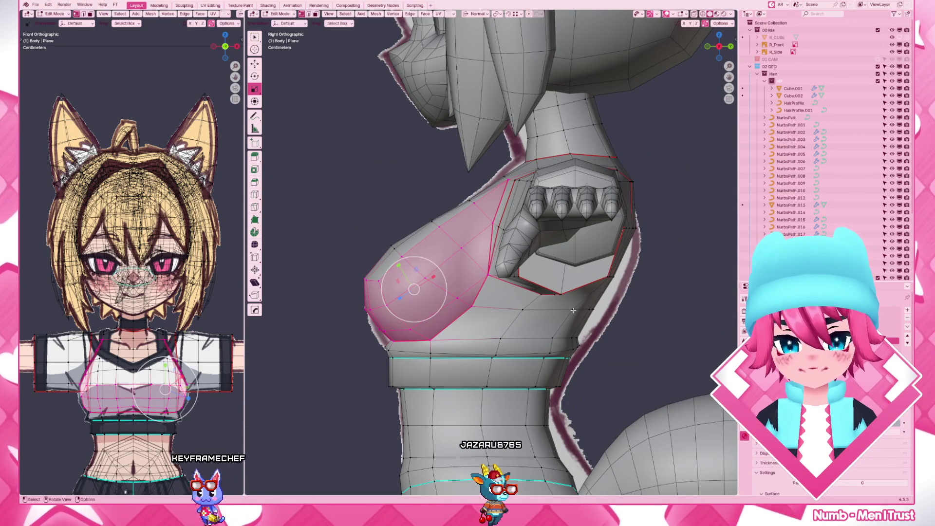
# Inspect the torso from an angle, then move the body's chest vertices in right side view
pyautogui.scroll(3, 585, 302)
pyautogui.scroll(-5, 616, 319)
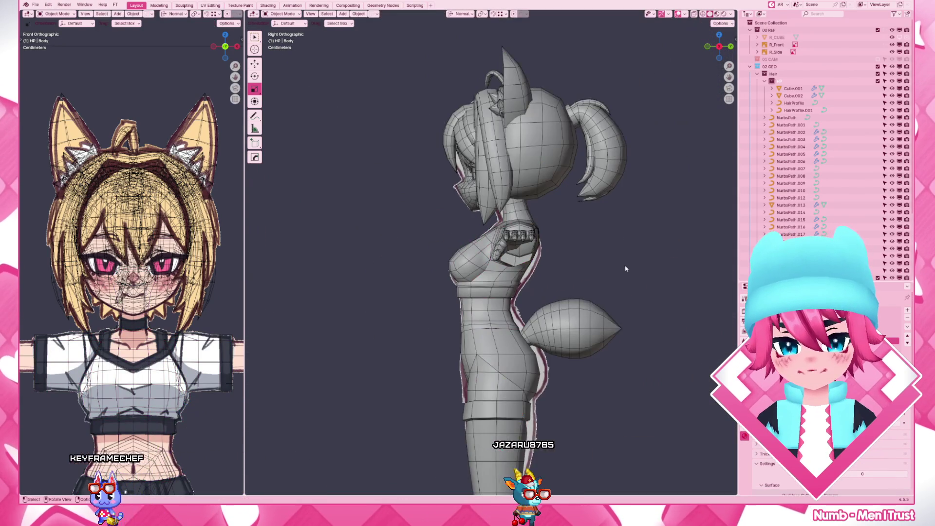
pyautogui.press('Tab')
pyautogui.moveTo(485, 302); pyautogui.dragTo(504, 300, button='middle')
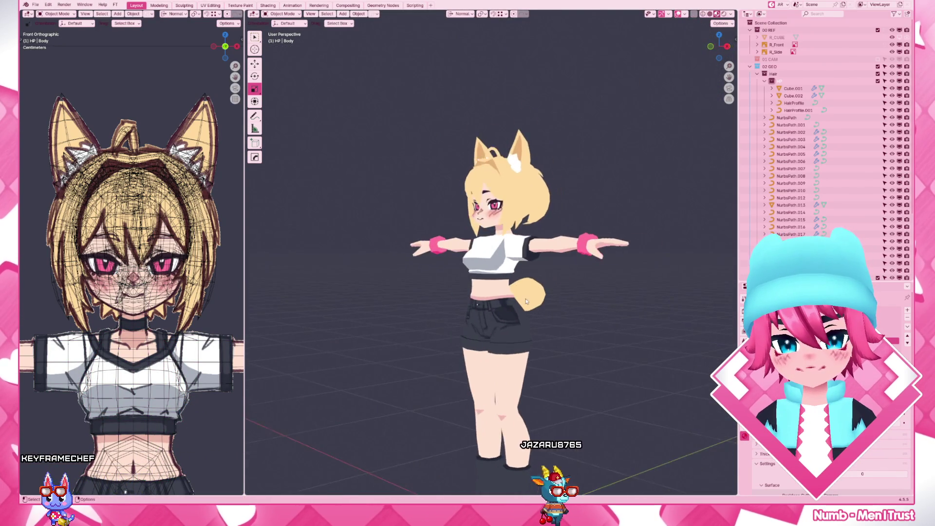
pyautogui.scroll(5, 504, 300)
pyautogui.press('Tab')
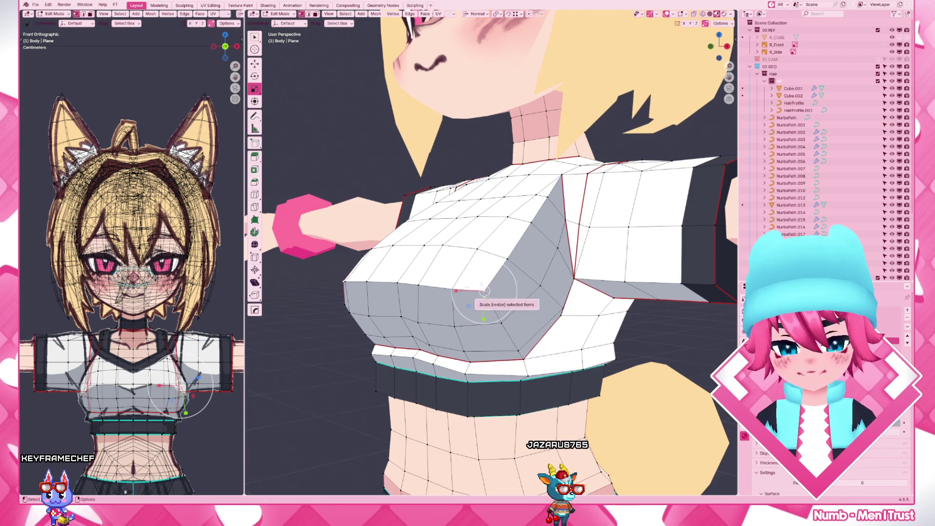
pyautogui.press('KP_3')
pyautogui.press('g')
pyautogui.press('Escape')
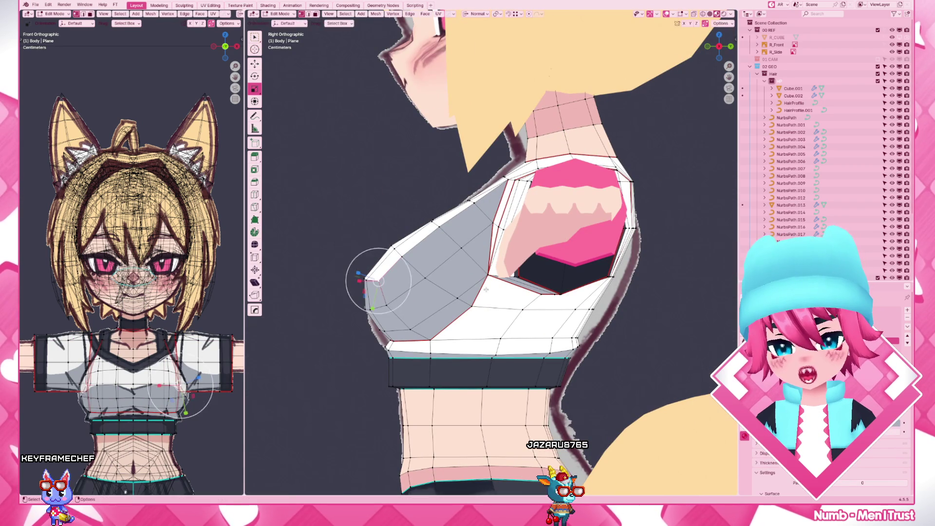
pyautogui.press('g')
pyautogui.press('Escape')
pyautogui.press('Tab')
# View the whole character from the front and open the shirt Plane in Edit Mode
pyautogui.scroll(-5, 638, 304)
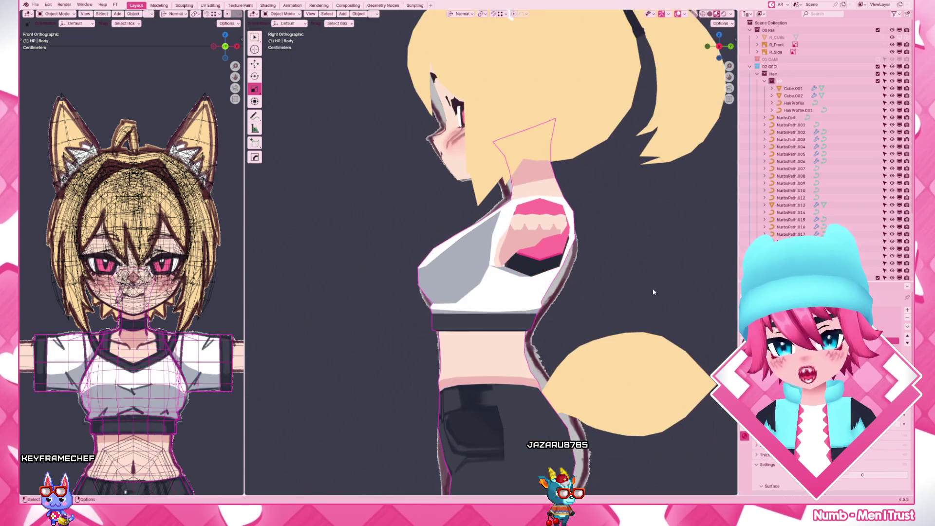
pyautogui.moveTo(639, 304); pyautogui.dragTo(531, 296, button='middle')
pyautogui.press('KP_1')
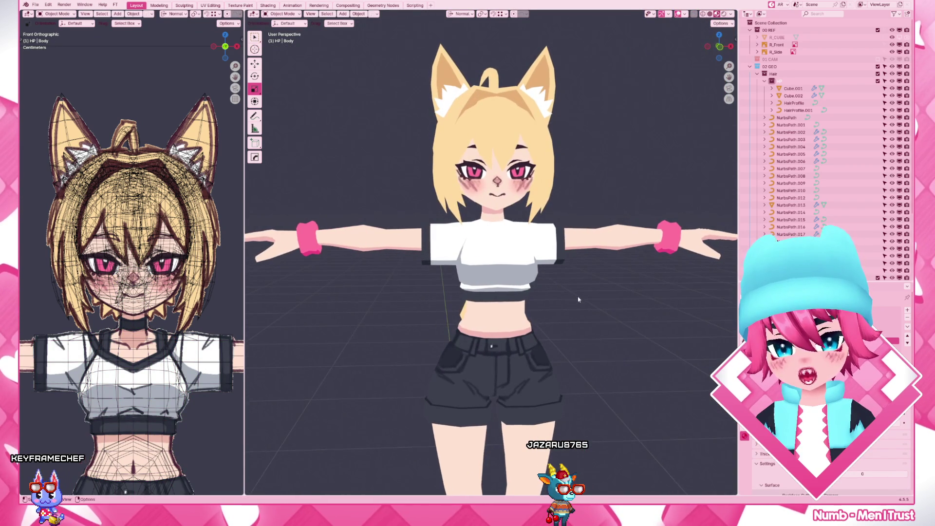
pyautogui.scroll(3, 555, 280)
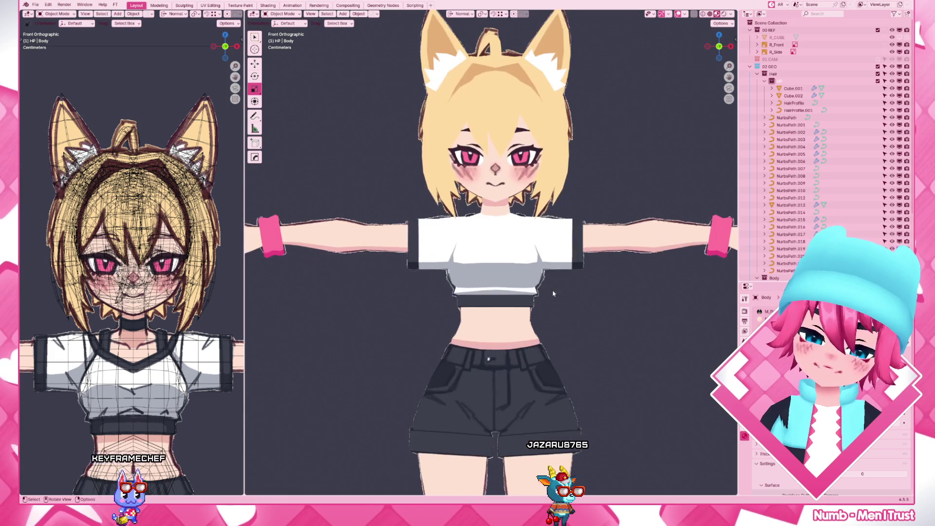
pyautogui.click(555, 281)
pyautogui.press('Tab')
pyautogui.scroll(2, 555, 280)
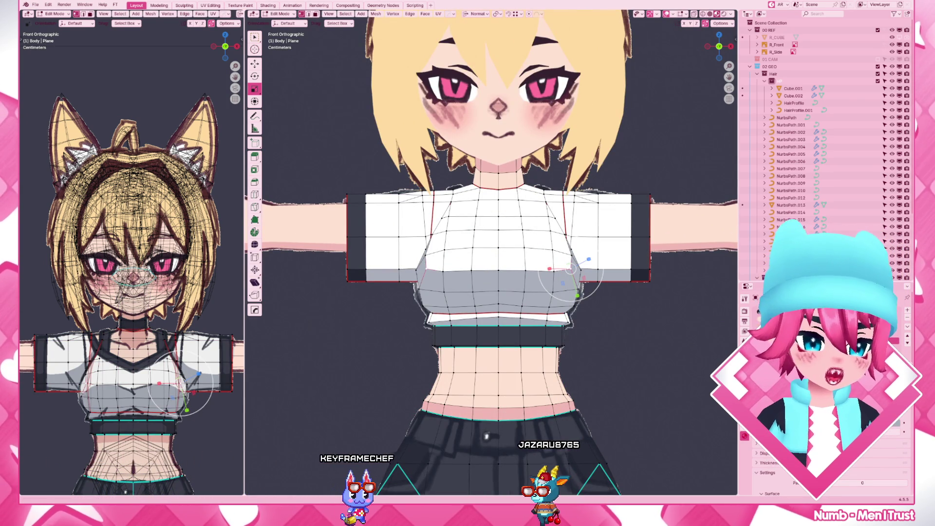
# Slide two chest edge loops on the shirt so it matches the new chest shape
pyautogui.press('Escape')
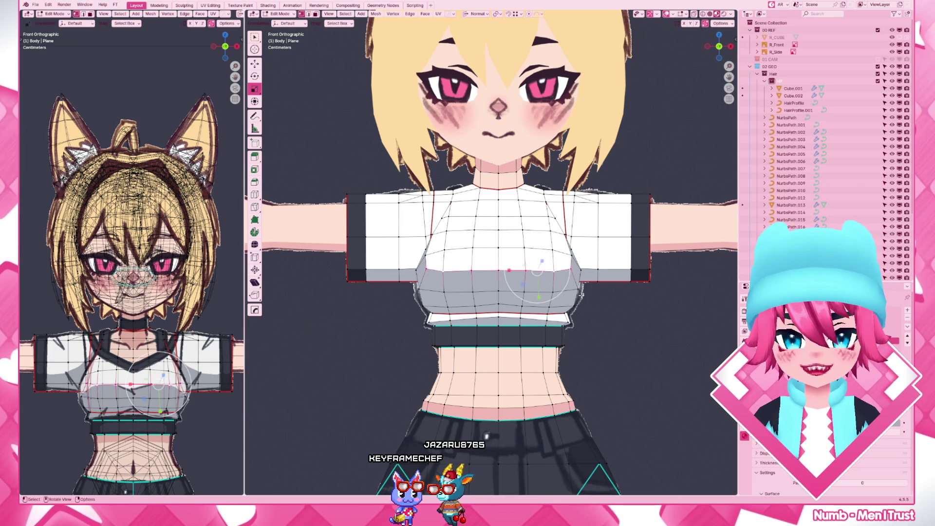
pyautogui.moveTo(580, 294); pyautogui.dragTo(529, 297, button='middle')
pyautogui.keyDown('alt'); pyautogui.click(528, 242); pyautogui.keyUp('alt')
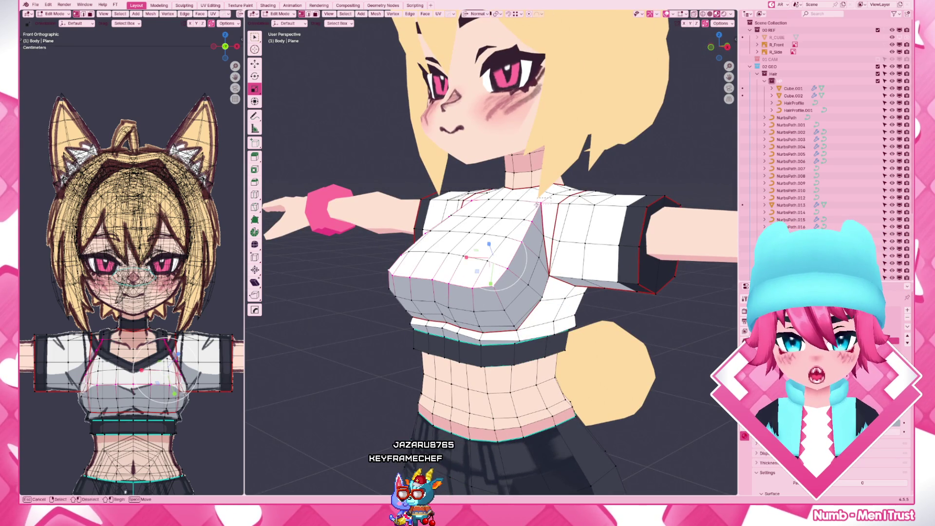
pyautogui.press('g')
pyautogui.press('g')
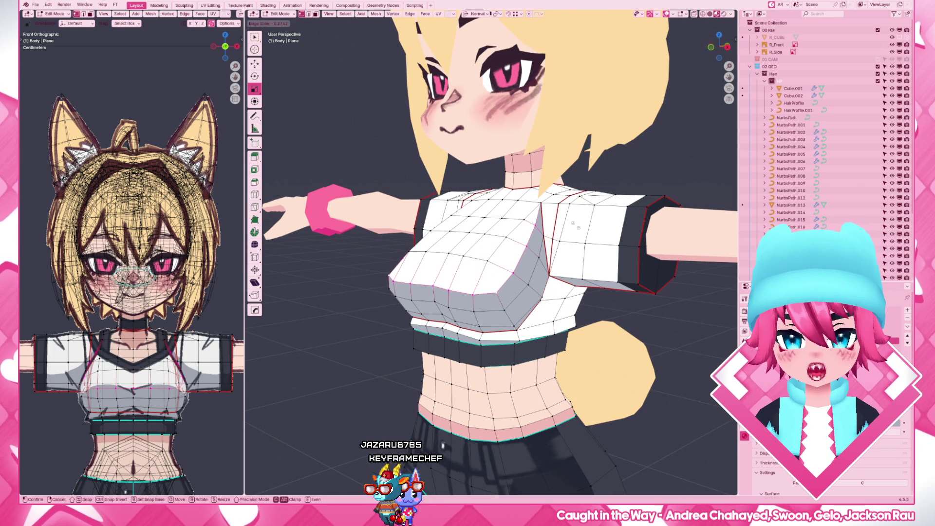
pyautogui.click(578, 227)
pyautogui.moveTo(578, 227); pyautogui.dragTo(467, 289, button='middle')
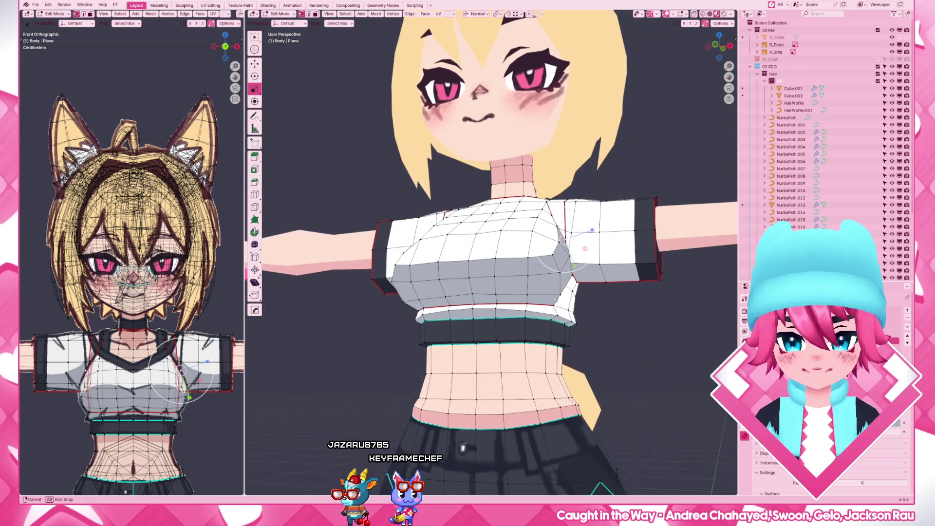
pyautogui.keyDown('alt'); pyautogui.click(553, 278); pyautogui.keyUp('alt')
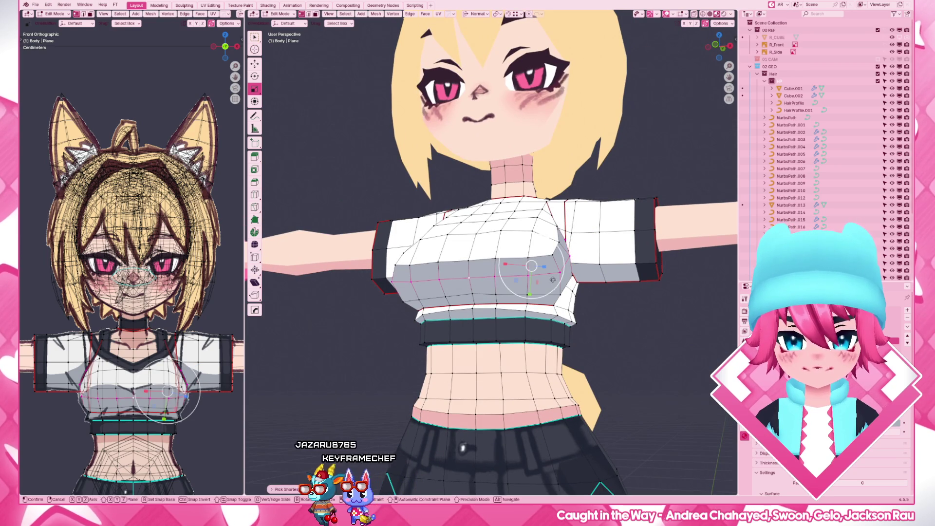
pyautogui.press('g')
pyautogui.press('g')
pyautogui.click(553, 281)
pyautogui.scroll(-3, 552, 282)
pyautogui.moveTo(513, 316)
pyautogui.mouseDown(button='middle')
pyautogui.moveTo(521, 385)
pyautogui.moveTo(546, 331)
pyautogui.mouseUp(button='middle')
# Return the shirt to Object Mode and frame the full character in Front Orthographic view
pyautogui.press('Tab')
pyautogui.scroll(-4, 566, 296)
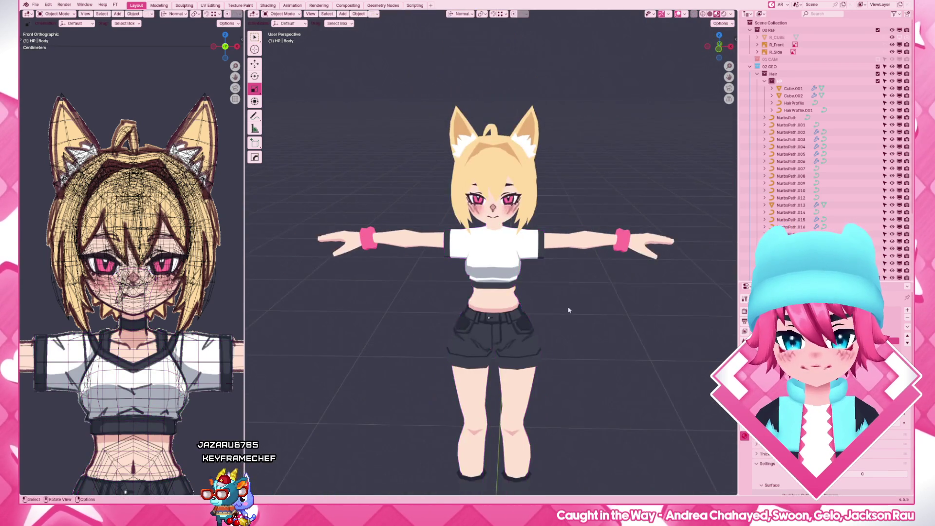
pyautogui.press('KP_1')
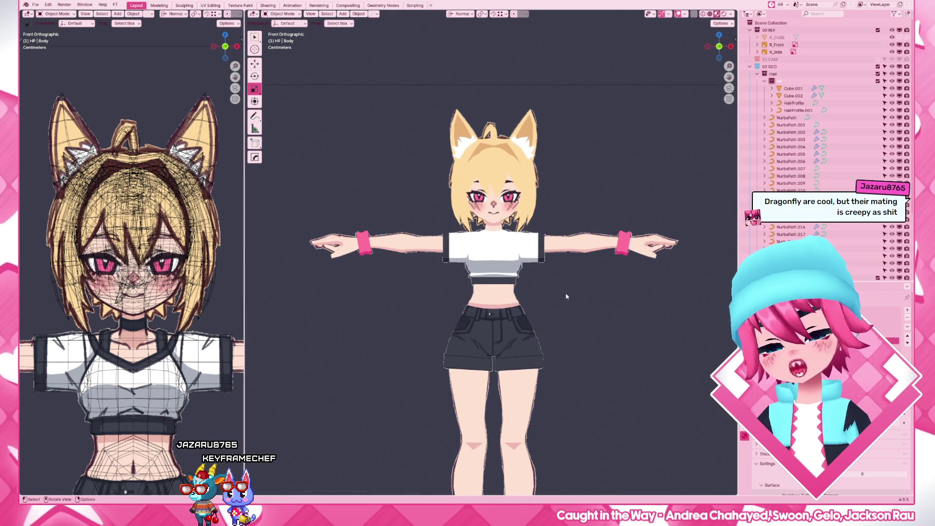
pyautogui.scroll(-2, 566, 296)
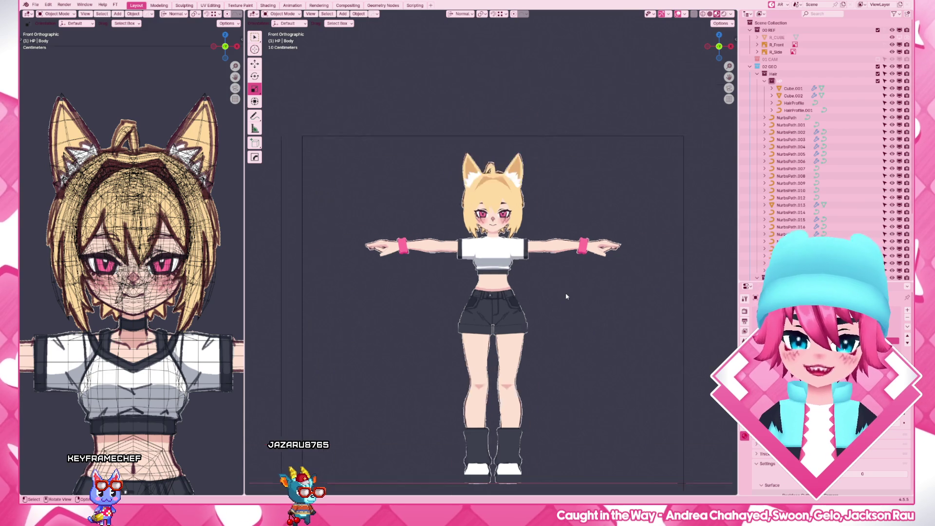
pyautogui.scroll(10, 565, 294)
# Grab the Body's chest vertices into a smoother shape, then orbit out in Object Mode
pyautogui.click(594, 306)
pyautogui.press('Tab')
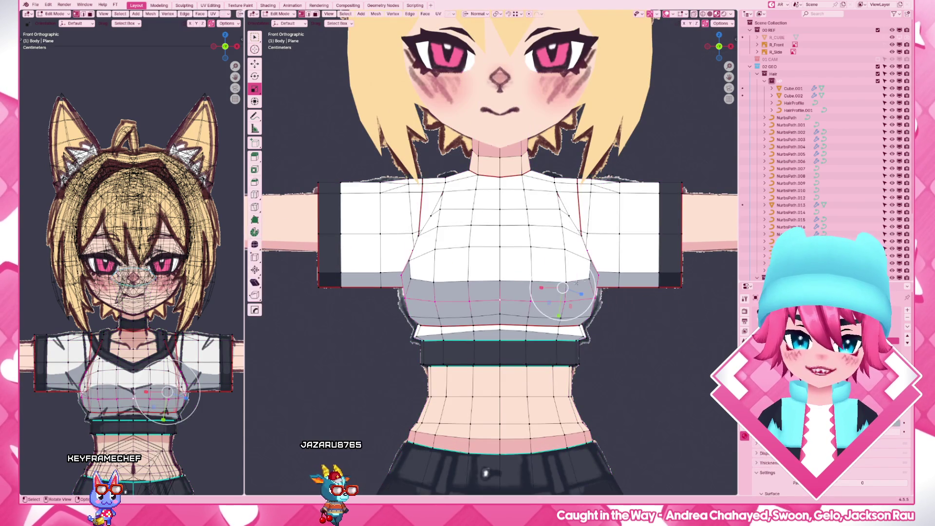
pyautogui.press('g')
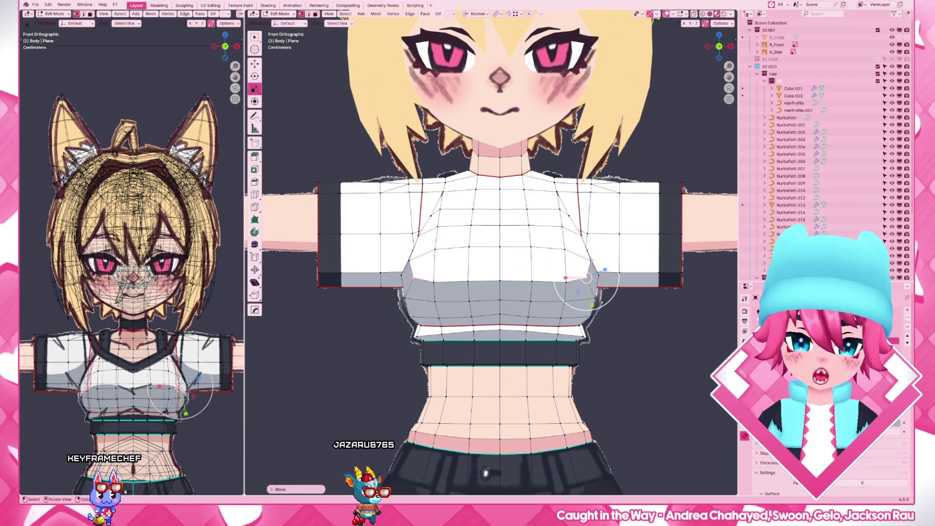
pyautogui.click(561, 285)
pyautogui.press('Tab')
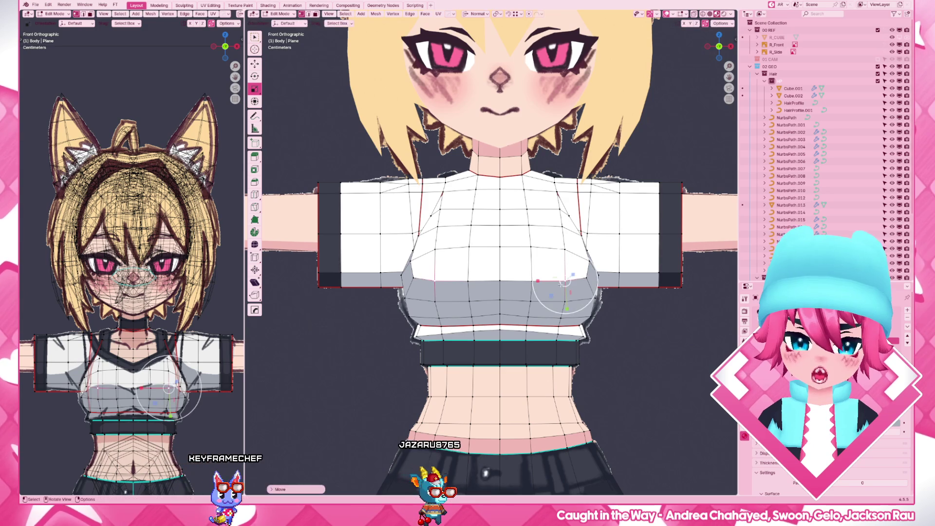
pyautogui.scroll(-6, 563, 317)
pyautogui.moveTo(563, 317)
pyautogui.mouseDown(button='middle')
pyautogui.moveTo(574, 332)
pyautogui.moveTo(648, 334)
pyautogui.moveTo(480, 333)
pyautogui.moveTo(584, 335)
pyautogui.moveTo(532, 323)
pyautogui.moveTo(568, 353)
pyautogui.moveTo(480, 329)
pyautogui.moveTo(560, 347)
pyautogui.moveTo(506, 336)
pyautogui.moveTo(570, 351)
pyautogui.moveTo(738, 422)
pyautogui.mouseUp(button='middle')
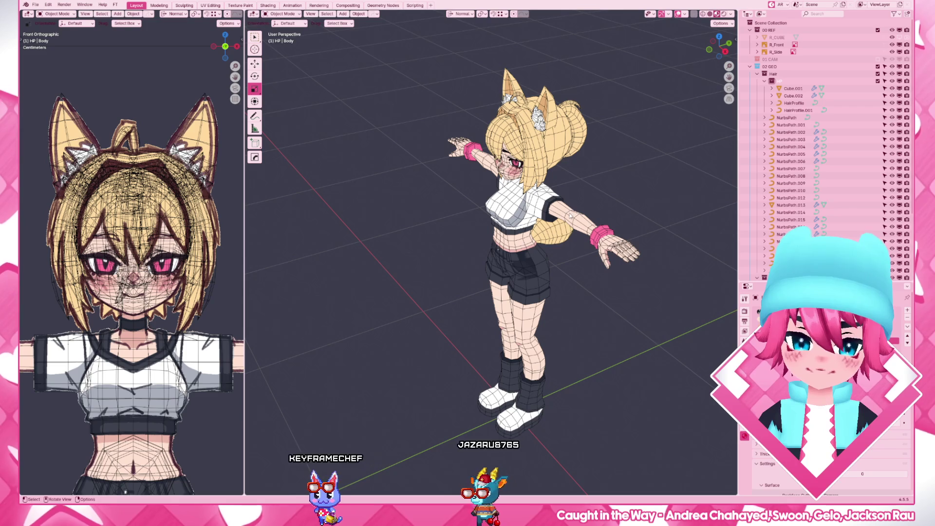
# Frame the character from behind, select the body mesh and enter Edit Mode
pyautogui.click(577, 216)
pyautogui.press('KP_Decimal')
pyautogui.moveTo(535, 337)
pyautogui.mouseDown(button='middle')
pyautogui.moveTo(555, 379)
pyautogui.moveTo(488, 309)
pyautogui.mouseUp(button='middle')
pyautogui.scroll(3, 489, 310)
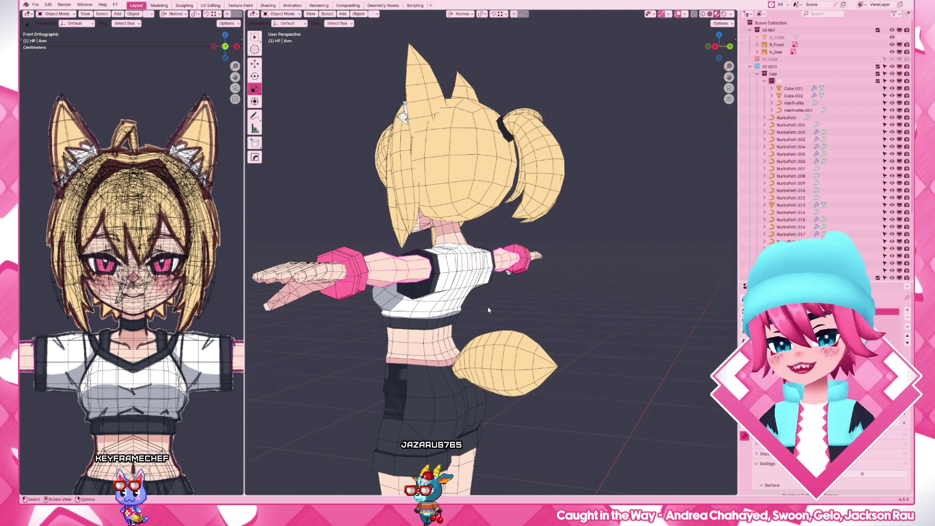
pyautogui.click(461, 282)
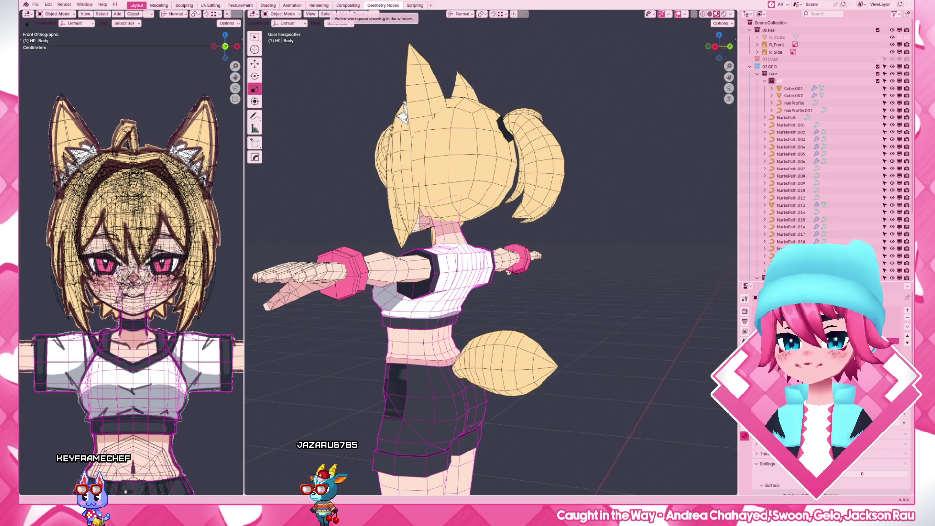
pyautogui.press('Tab')
# Delete the armpit faces to open a hole where the arm meets the torso
pyautogui.scroll(5, 518, 285)
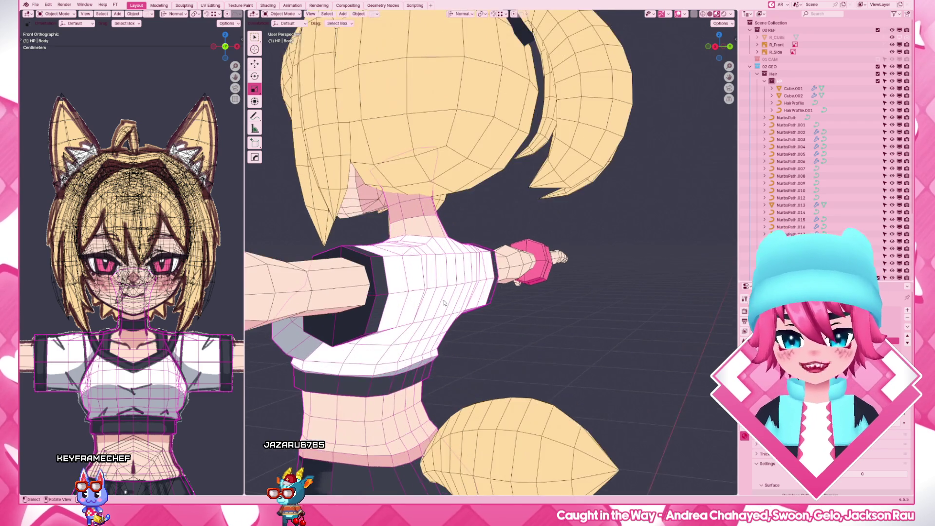
pyautogui.moveTo(518, 285)
pyautogui.mouseDown(button='middle')
pyautogui.moveTo(598, 326)
pyautogui.moveTo(572, 315)
pyautogui.moveTo(738, 423)
pyautogui.mouseUp(button='middle')
pyautogui.click(565, 325)
pyautogui.press('x')
pyautogui.click(573, 329)
# Extrude the hole's boundary loop, scale it inward and nudge it into place
pyautogui.scroll(3, 574, 328)
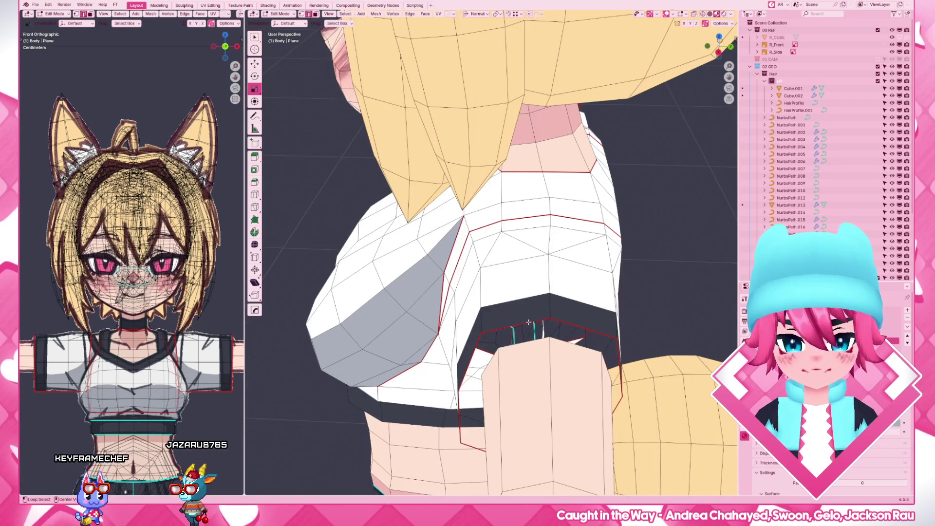
pyautogui.keyDown('alt'); pyautogui.click(501, 302); pyautogui.keyUp('alt')
pyautogui.press('e')
pyautogui.press('s')
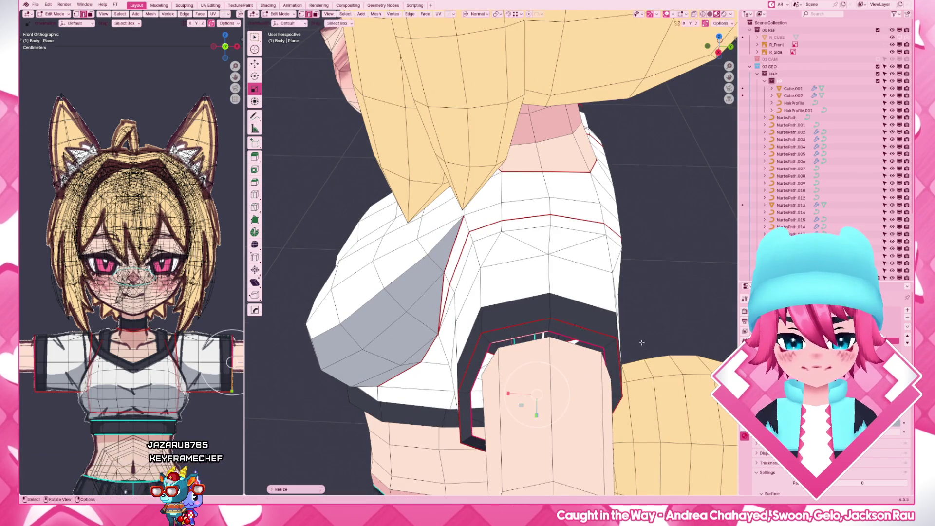
pyautogui.click(549, 337)
pyautogui.press('g')
pyautogui.click(548, 335)
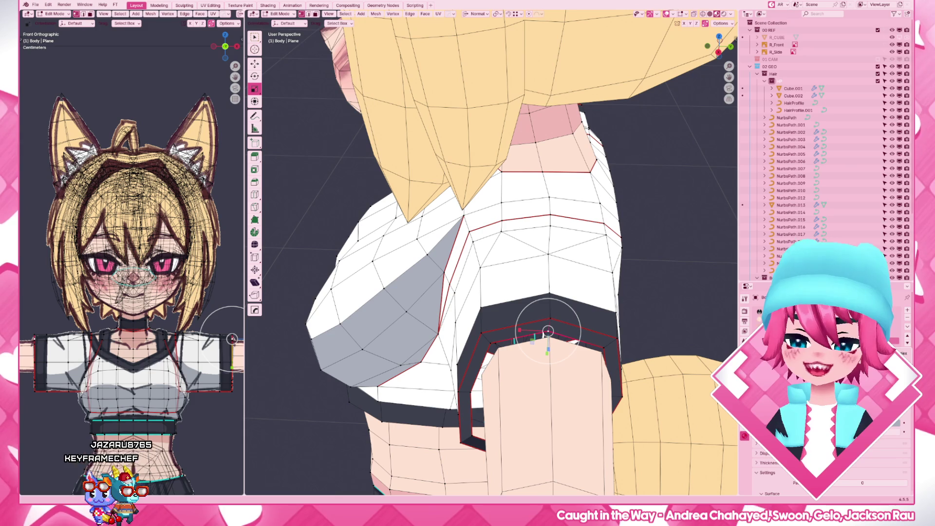
# Move two sleeve-opening vertices so they sit around the shoulder and upper arm
pyautogui.moveTo(555, 350)
pyautogui.mouseDown(button='middle')
pyautogui.moveTo(553, 396)
pyautogui.moveTo(614, 291)
pyautogui.mouseUp(button='middle')
pyautogui.scroll(2, 553, 396)
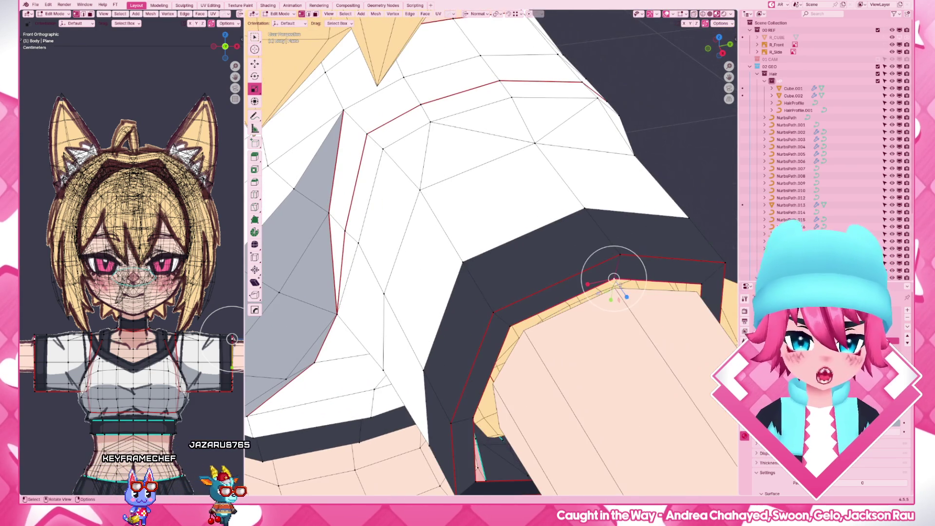
pyautogui.press('g')
pyautogui.click(616, 288)
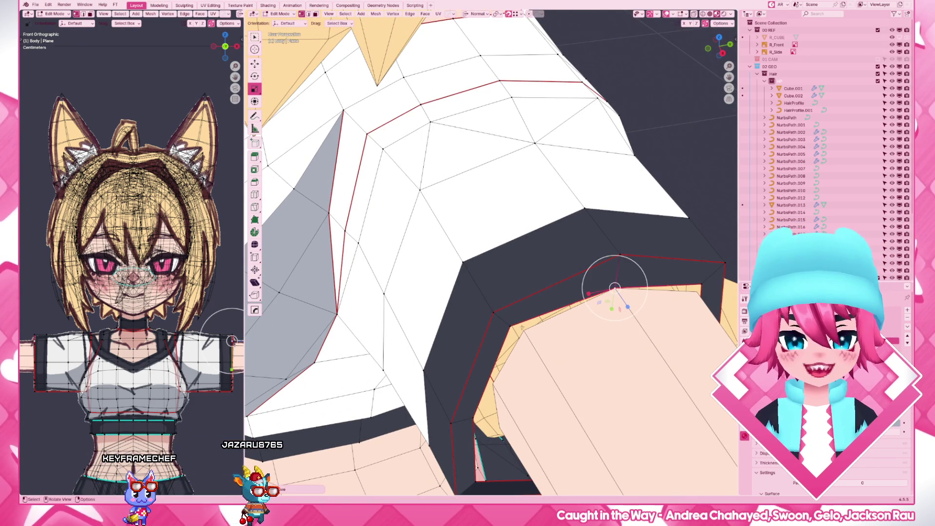
pyautogui.moveTo(500, 328)
pyautogui.mouseDown(button='middle')
pyautogui.moveTo(496, 378)
pyautogui.moveTo(554, 299)
pyautogui.mouseUp(button='middle')
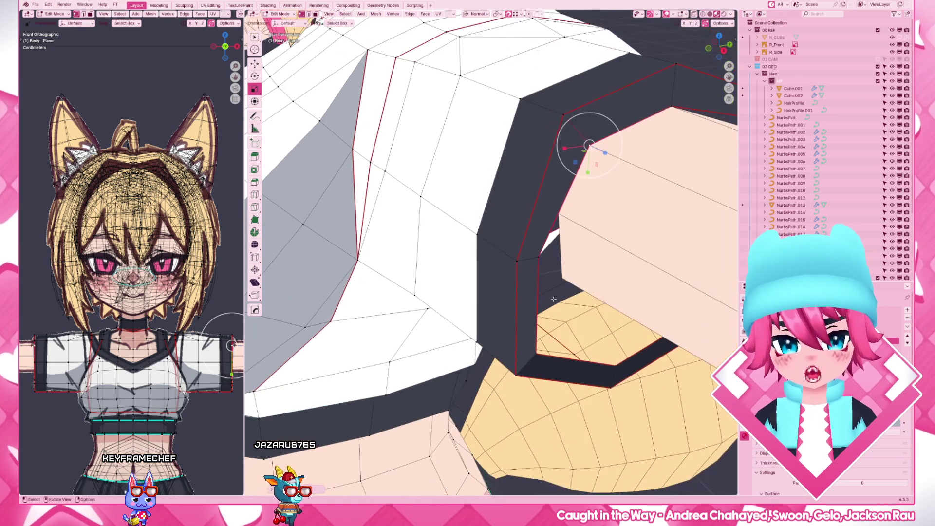
pyautogui.scroll(-5, 544, 275)
pyautogui.press('g')
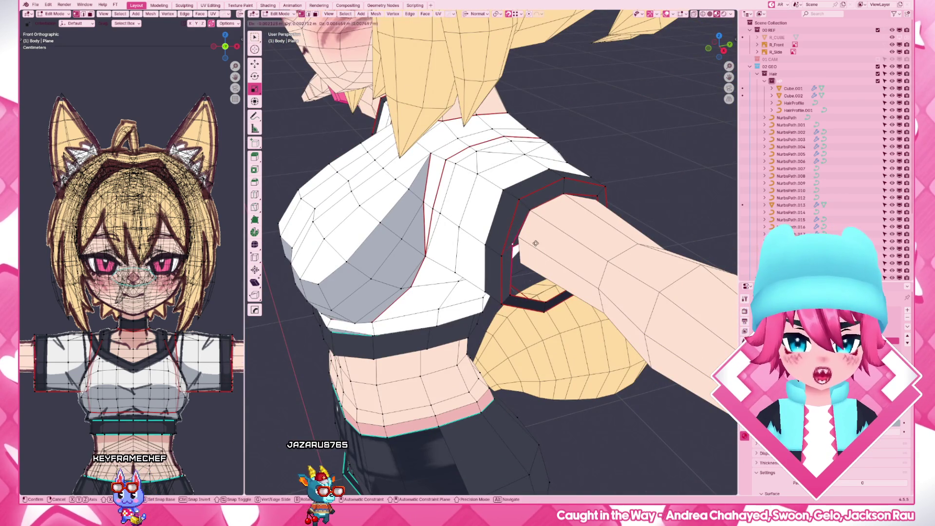
pyautogui.click(535, 243)
# Reposition the sleeve-end loop around the upper arm, then return to Object Mode
pyautogui.moveTo(536, 243); pyautogui.dragTo(472, 191, button='middle')
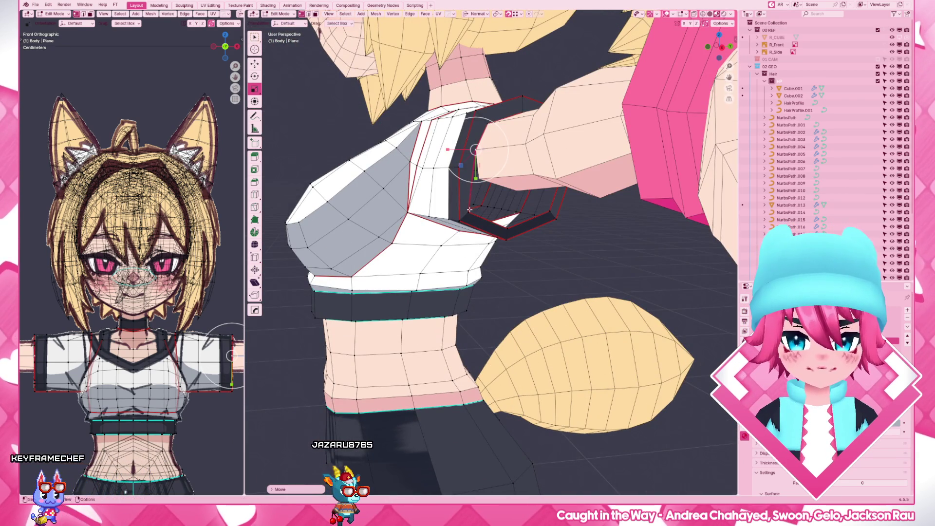
pyautogui.press('g')
pyautogui.click(480, 198)
pyautogui.press('g')
pyautogui.click(518, 194)
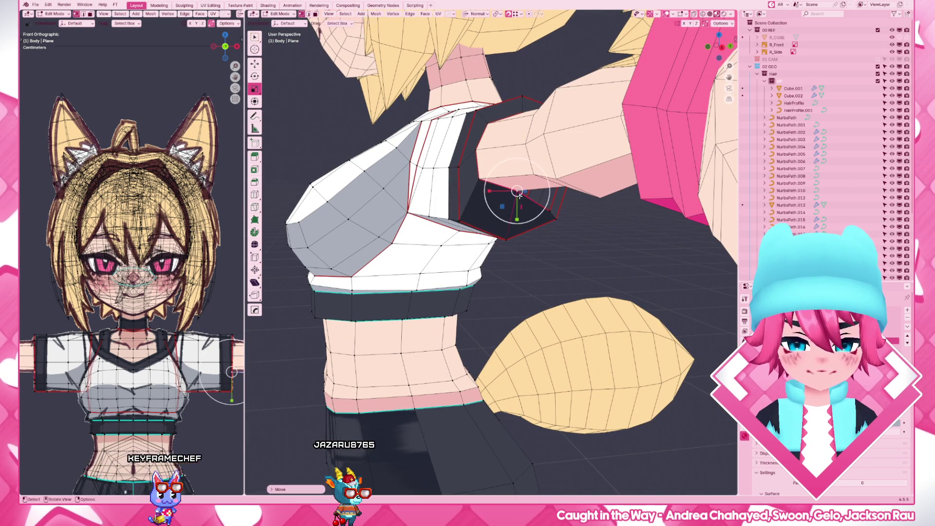
pyautogui.moveTo(519, 195); pyautogui.dragTo(378, 191, button='middle')
pyautogui.press('g')
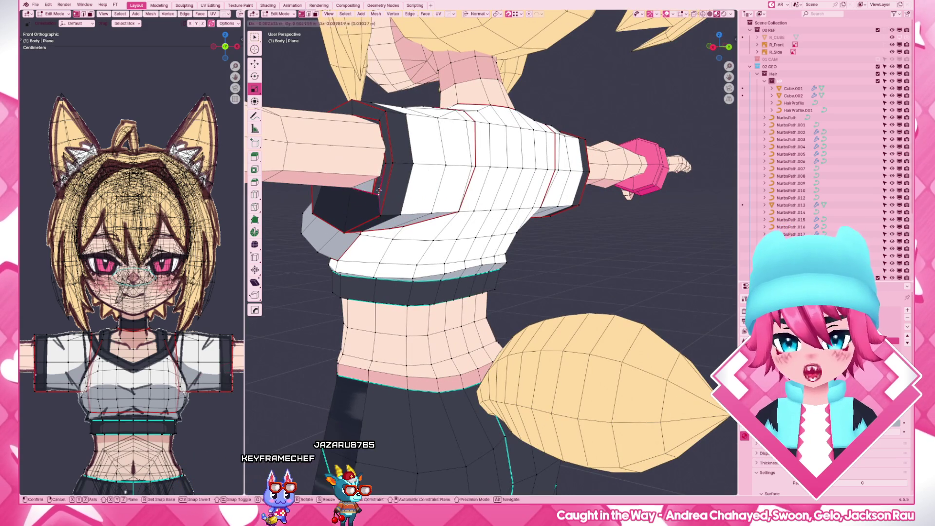
pyautogui.click(378, 191)
pyautogui.moveTo(379, 191)
pyautogui.mouseDown(button='middle')
pyautogui.moveTo(404, 193)
pyautogui.moveTo(440, 259)
pyautogui.mouseUp(button='middle')
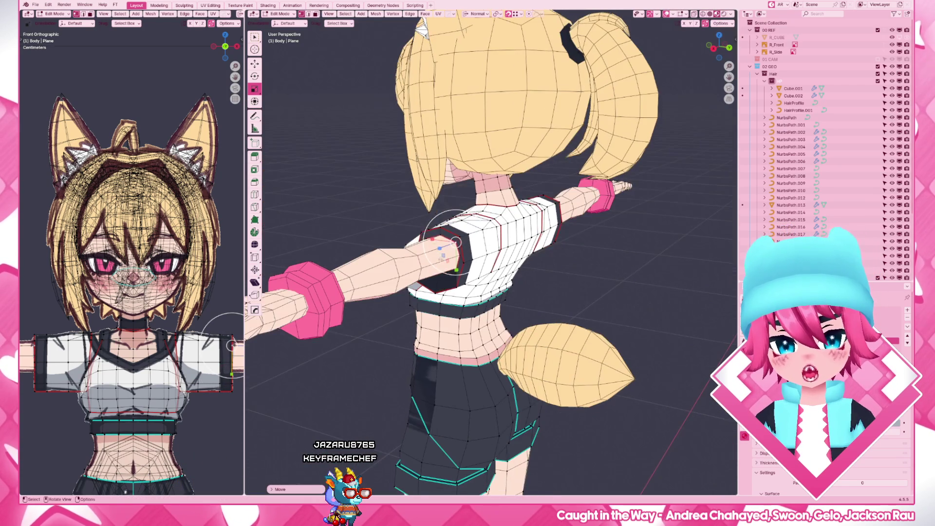
pyautogui.press('Tab')
# Join the Arm object into the body and merge duplicate vertices at the seam
pyautogui.click(476, 260)
pyautogui.press('F3')
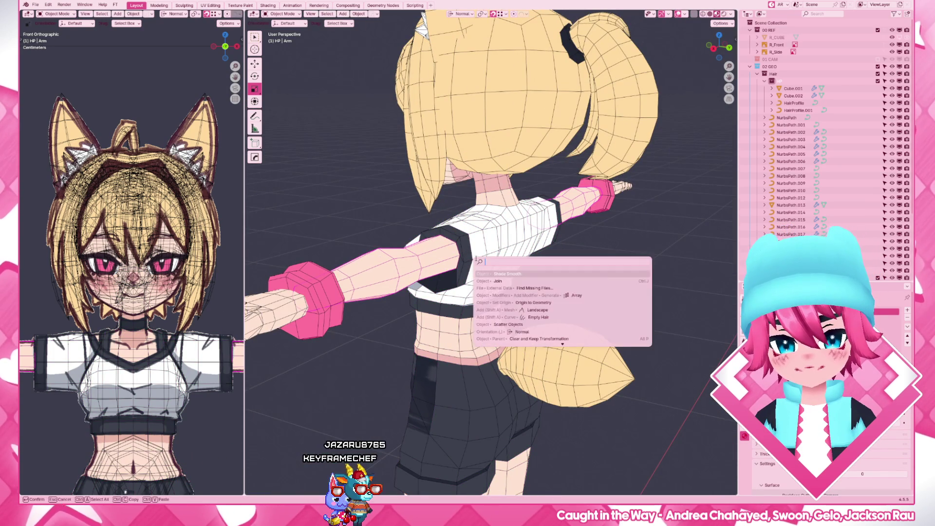
pyautogui.press('Escape')
pyautogui.keyDown('shift'); pyautogui.click(506, 265); pyautogui.keyUp('shift')
pyautogui.press('F3')
pyautogui.click(507, 265)
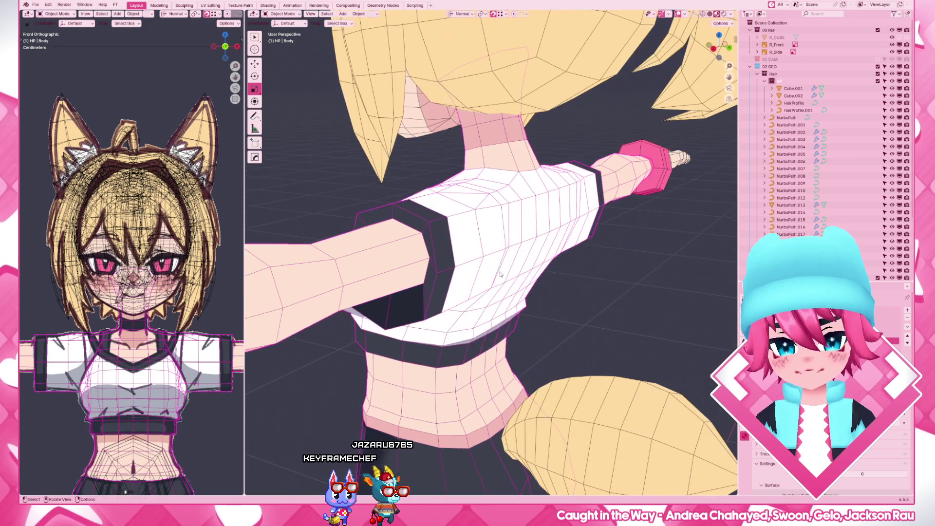
pyautogui.press('Tab')
pyautogui.press('F3')
pyautogui.press('Return')
# Move the upper-arm edge path along the normal and reposition the shoulder edge loop
pyautogui.moveTo(480, 295); pyautogui.dragTo(421, 263, button='middle')
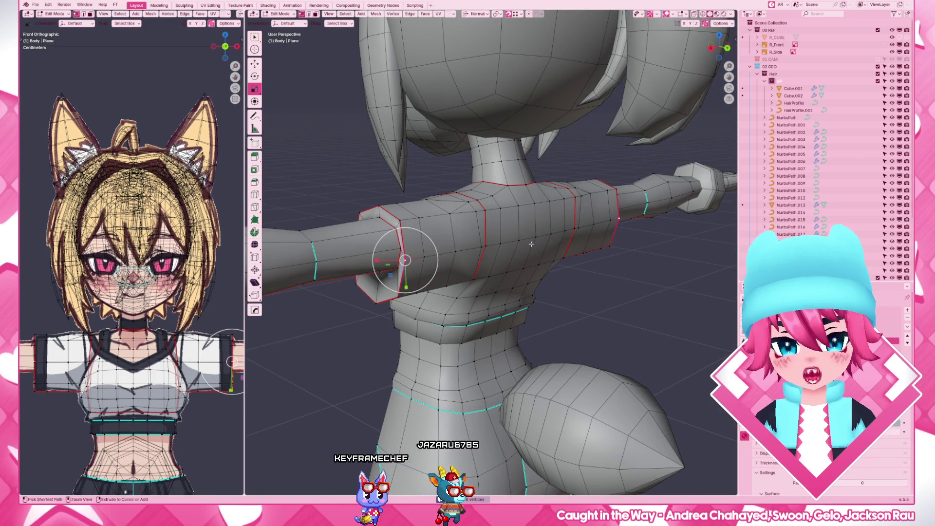
pyautogui.keyDown('ctrl'); pyautogui.click(482, 248); pyautogui.keyUp('ctrl')
pyautogui.moveTo(482, 248); pyautogui.dragTo(563, 257, button='middle')
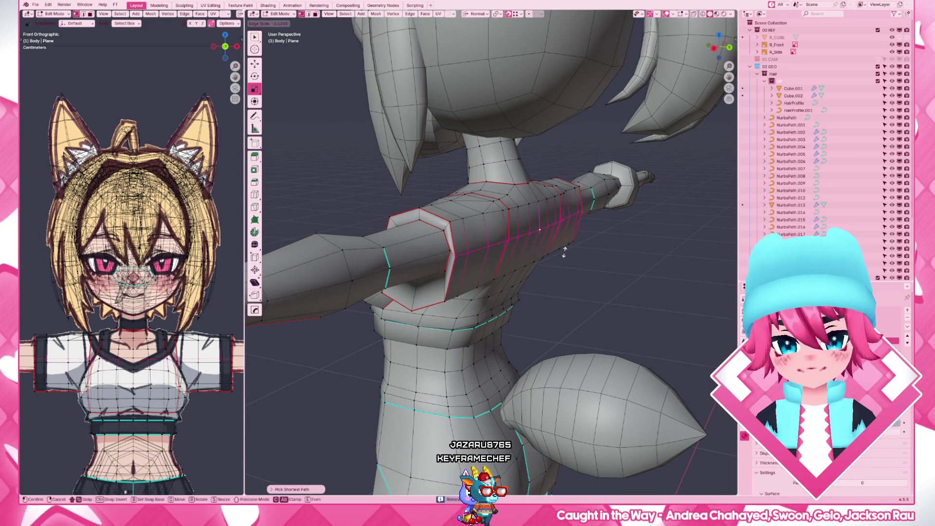
pyautogui.press('g')
pyautogui.press('y')
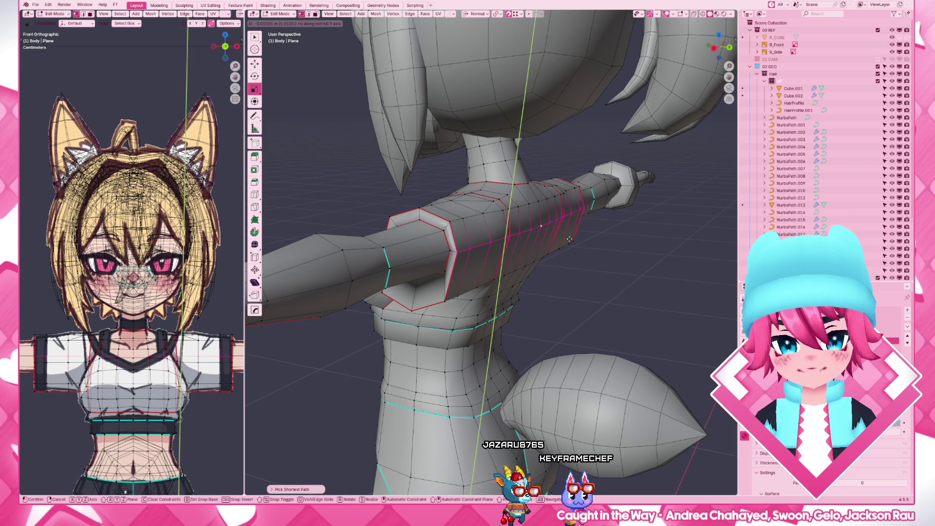
pyautogui.click(569, 238)
pyautogui.moveTo(569, 237)
pyautogui.mouseDown(button='middle')
pyautogui.moveTo(465, 267)
pyautogui.moveTo(540, 271)
pyautogui.moveTo(591, 292)
pyautogui.mouseUp(button='middle')
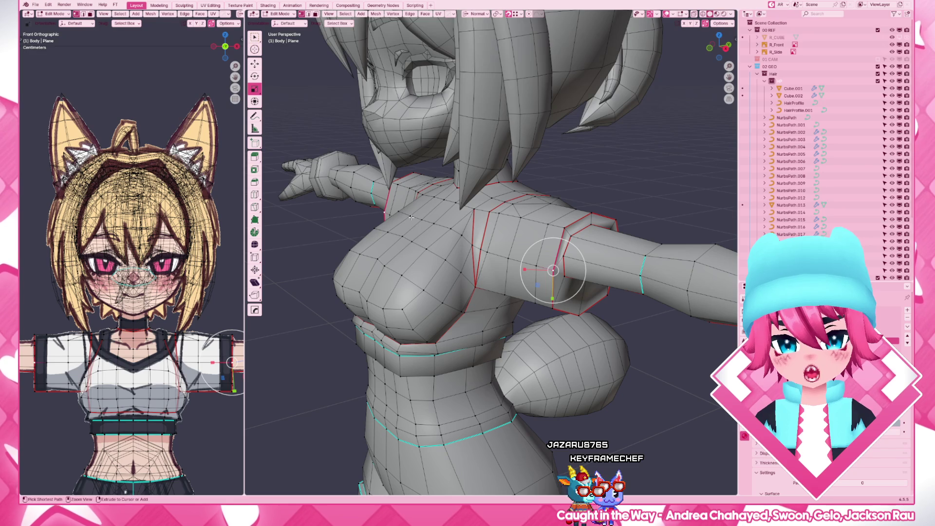
pyautogui.press('g')
pyautogui.press('g')
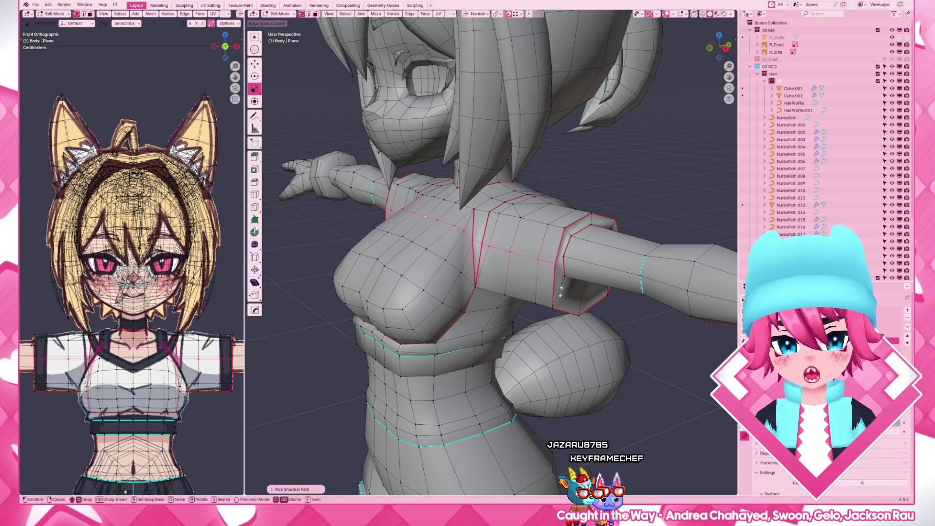
pyautogui.press('g')
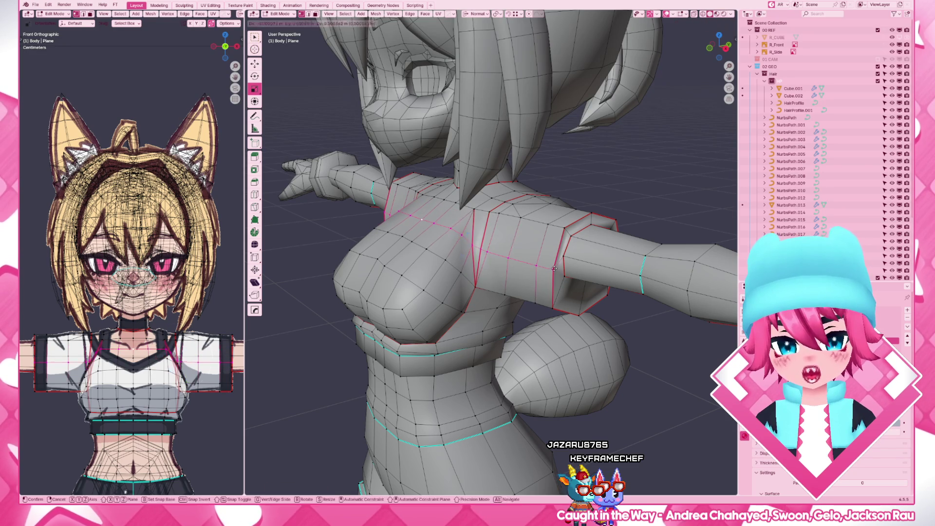
pyautogui.click(555, 254)
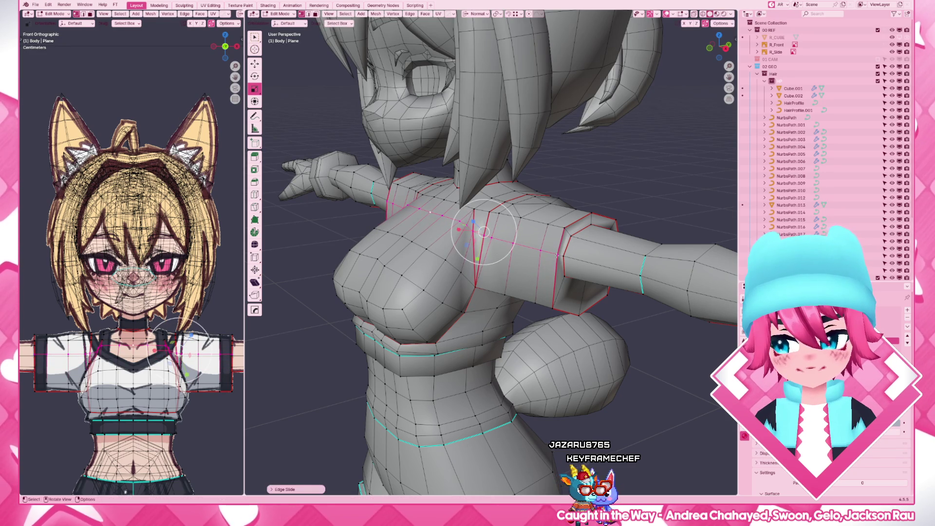
# Select a lower chest face in face mode and draw an annotation stroke near the shoulder
pyautogui.moveTo(556, 253); pyautogui.dragTo(511, 270, button='middle')
pyautogui.scroll(3, 511, 270)
pyautogui.press('3')
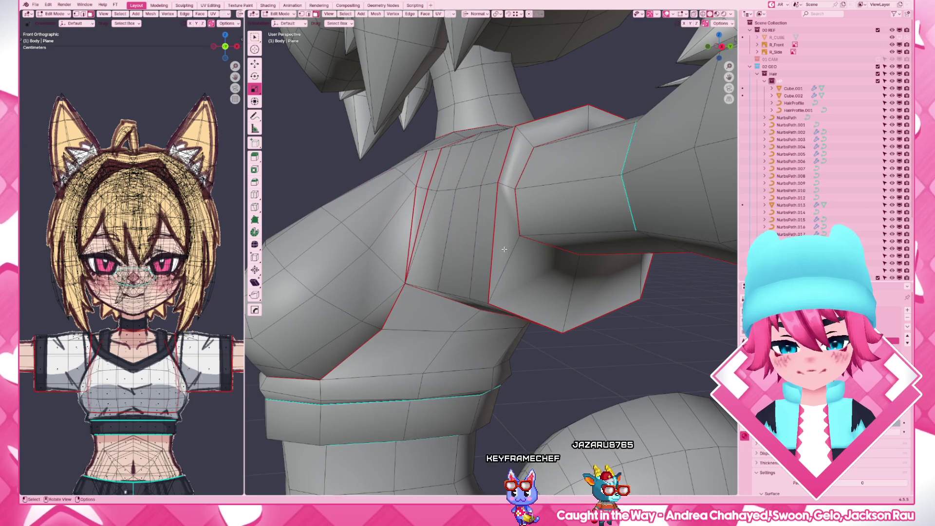
pyautogui.click(505, 238)
pyautogui.click(475, 348)
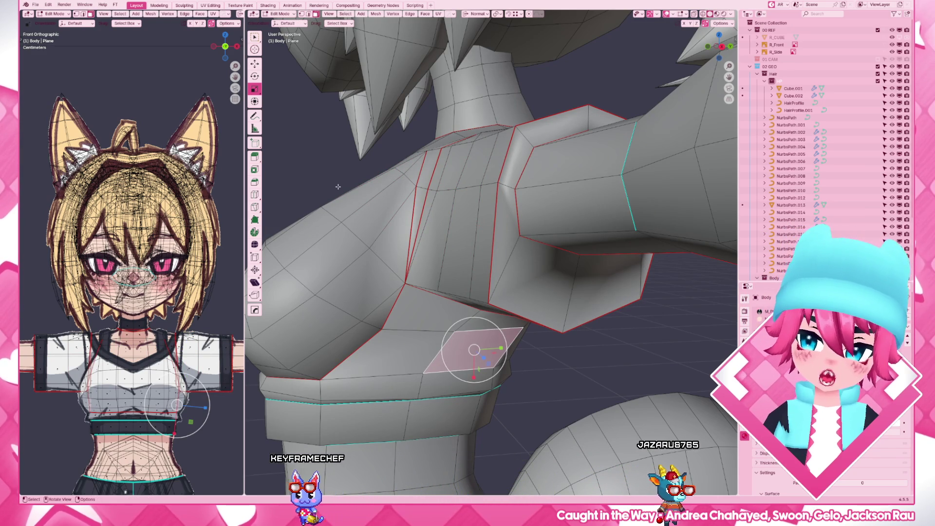
pyautogui.hotkey('shift', 'space')
pyautogui.press('d')
pyautogui.moveTo(337, 178); pyautogui.dragTo(363, 195)
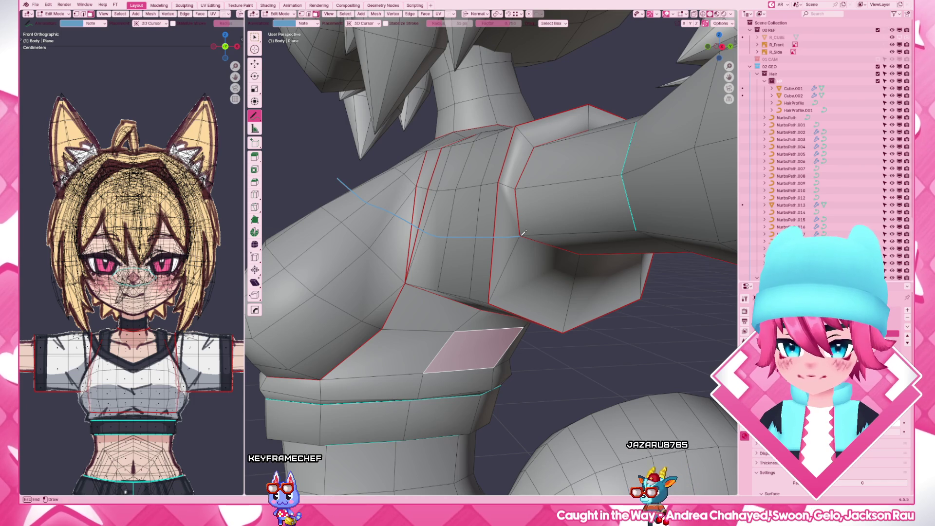
pyautogui.scroll(-5, 523, 234)
# Orbit out to a front view of the whole character and return to Select Box
pyautogui.moveTo(524, 234)
pyautogui.mouseDown(button='middle')
pyautogui.moveTo(586, 272)
pyautogui.moveTo(521, 264)
pyautogui.mouseUp(button='middle')
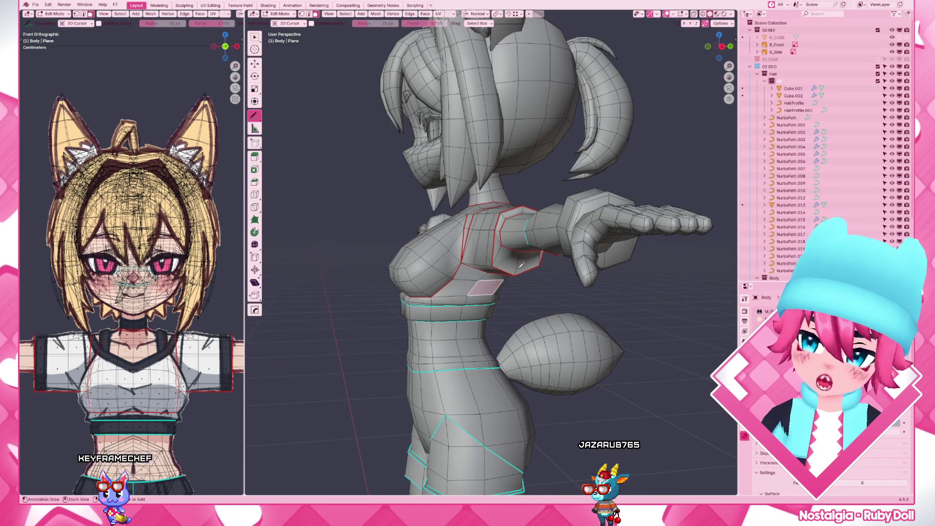
pyautogui.scroll(-4, 521, 264)
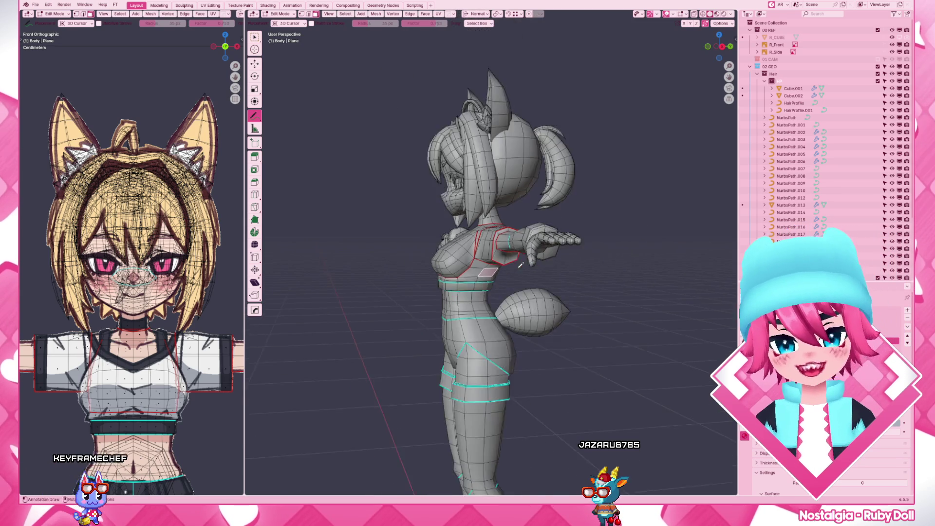
pyautogui.moveTo(521, 264); pyautogui.dragTo(425, 224, button='middle')
pyautogui.click(255, 38)
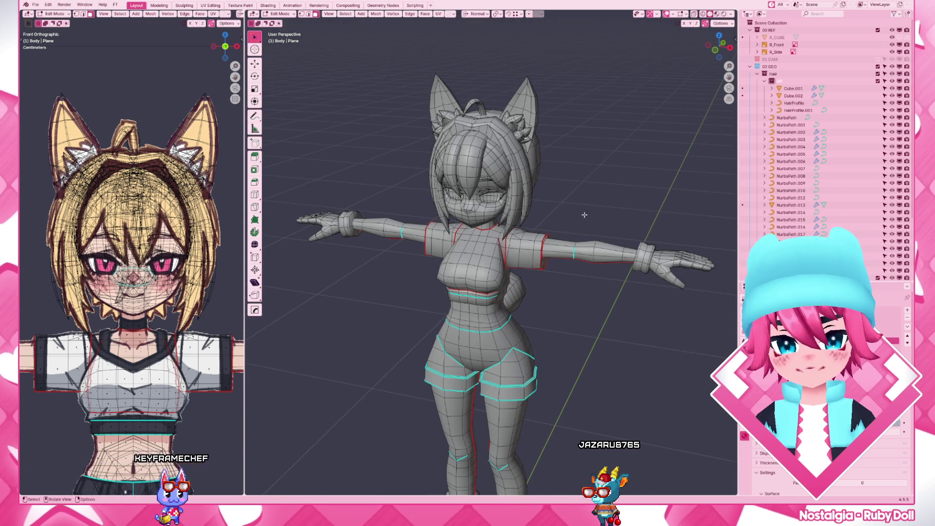
# Re-enter Edit Mode on the body, select all its geometry, then go back to Object Mode
pyautogui.moveTo(584, 214)
pyautogui.mouseDown(button='middle')
pyautogui.moveTo(560, 234)
pyautogui.moveTo(565, 265)
pyautogui.moveTo(526, 270)
pyautogui.moveTo(538, 259)
pyautogui.moveTo(588, 258)
pyautogui.mouseUp(button='middle')
pyautogui.press('Tab')
pyautogui.scroll(-3, 526, 271)
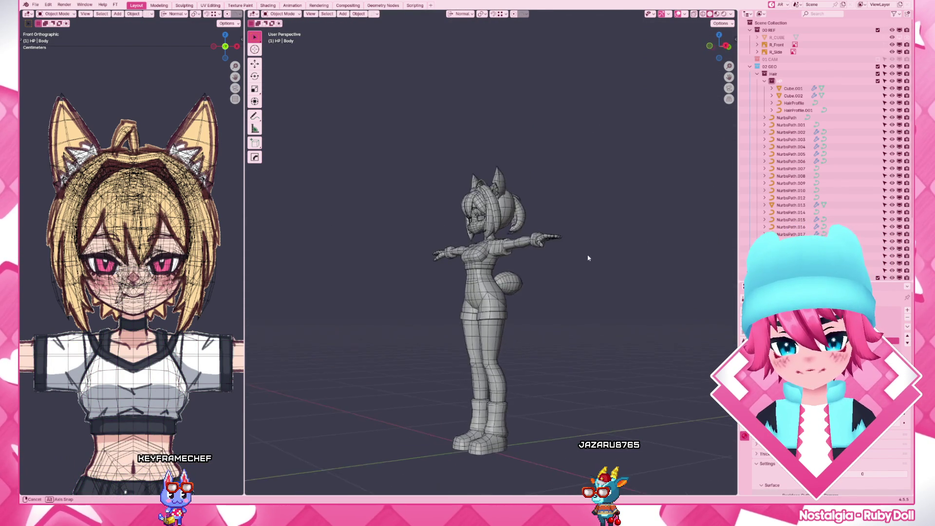
pyautogui.scroll(8, 588, 258)
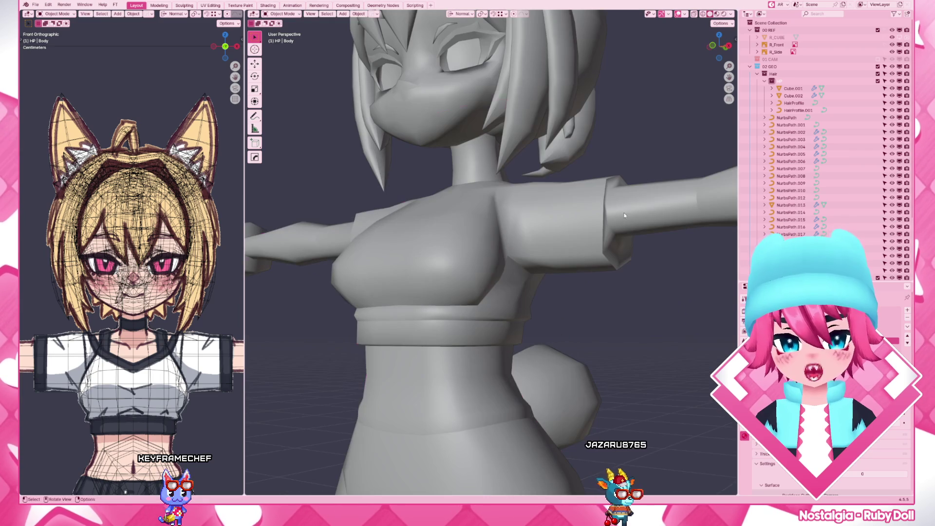
pyautogui.press('Tab')
pyautogui.rightClick(610, 212)
pyautogui.press('Escape')
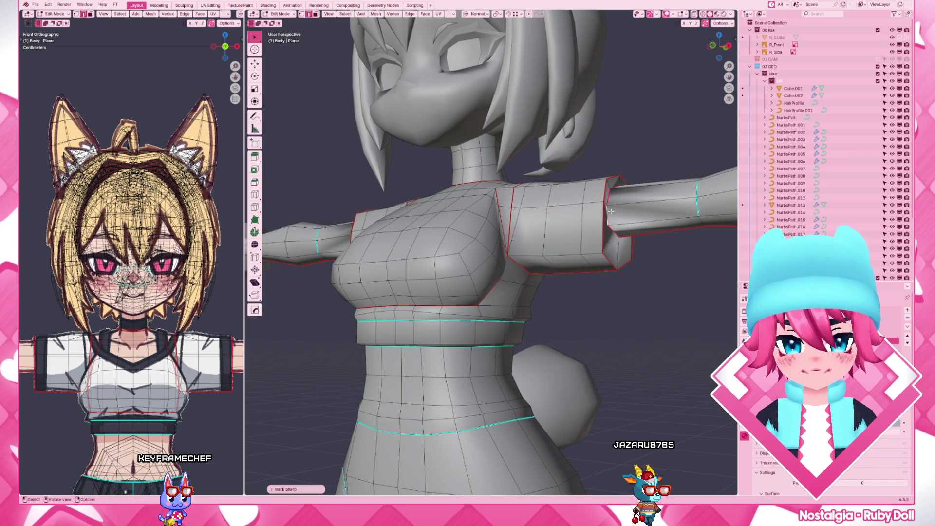
pyautogui.scroll(-4, 610, 212)
pyautogui.press('a')
pyautogui.rightClick(610, 211)
pyautogui.press('Escape')
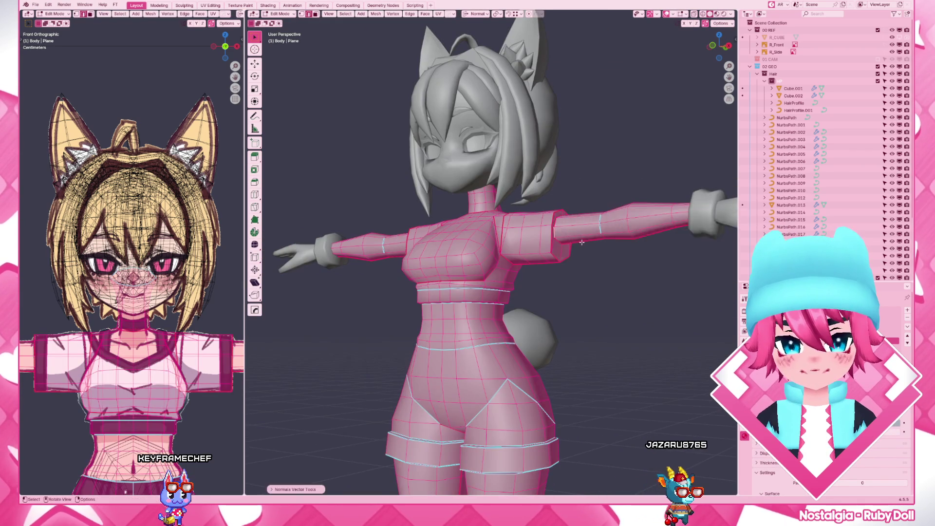
pyautogui.press('Tab')
pyautogui.scroll(-3, 598, 209)
pyautogui.scroll(6, 439, 270)
pyautogui.scroll(5, 476, 272)
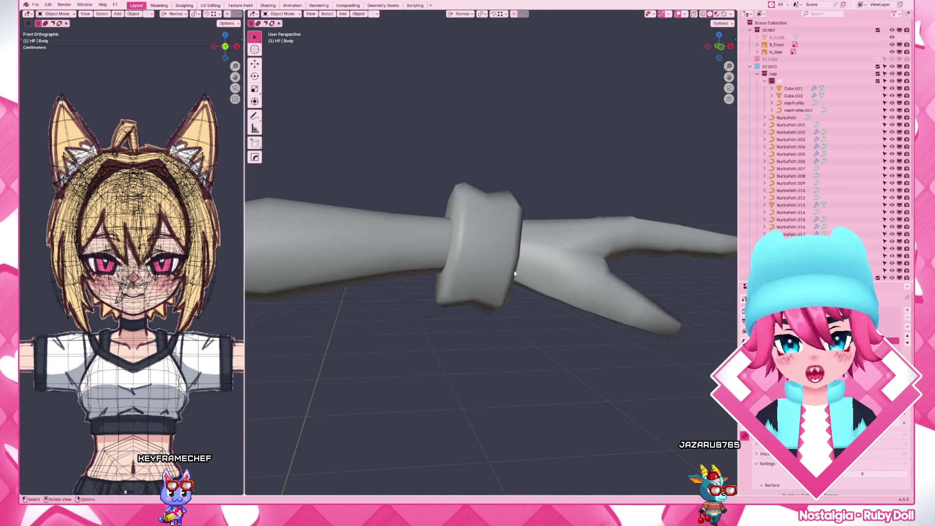
# Hide the wrist cuff and inspect the hands mesh in see-through wireframe
pyautogui.click(482, 244)
pyautogui.press('h')
pyautogui.click(490, 243)
pyautogui.click(490, 245)
pyautogui.press('KP_Decimal')
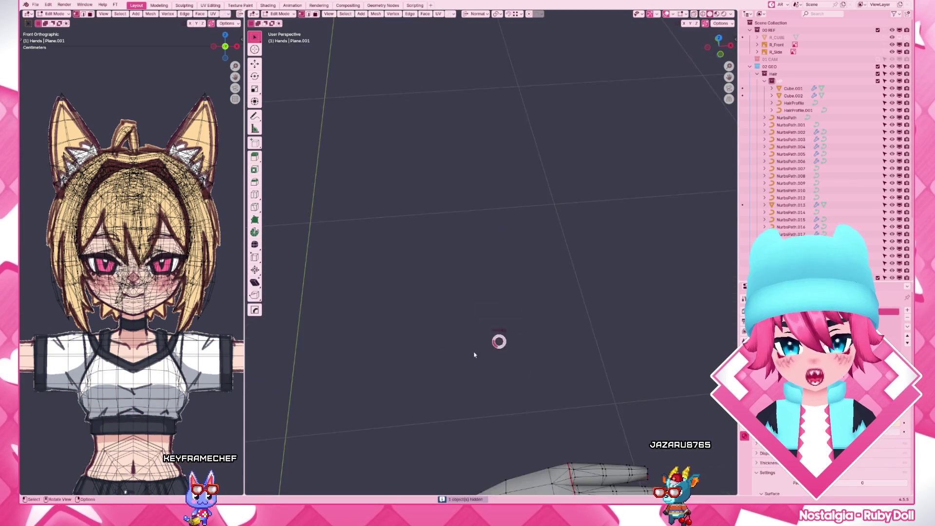
pyautogui.press('Tab')
pyautogui.hotkey('shift', 'z')
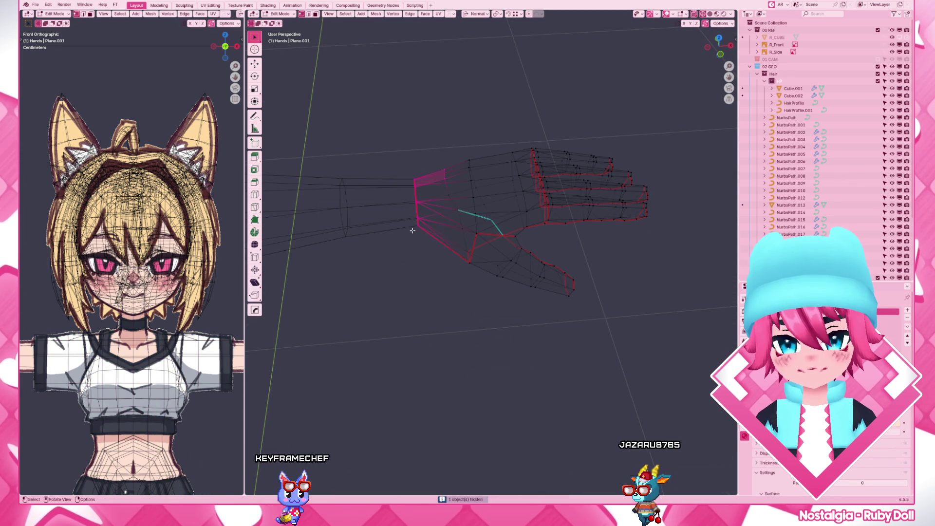
pyautogui.press('Tab')
# Join the hands into the body and merge the wrist-join vertices from top view
pyautogui.keyDown('shift'); pyautogui.click(402, 184); pyautogui.keyUp('shift')
pyautogui.press('F3')
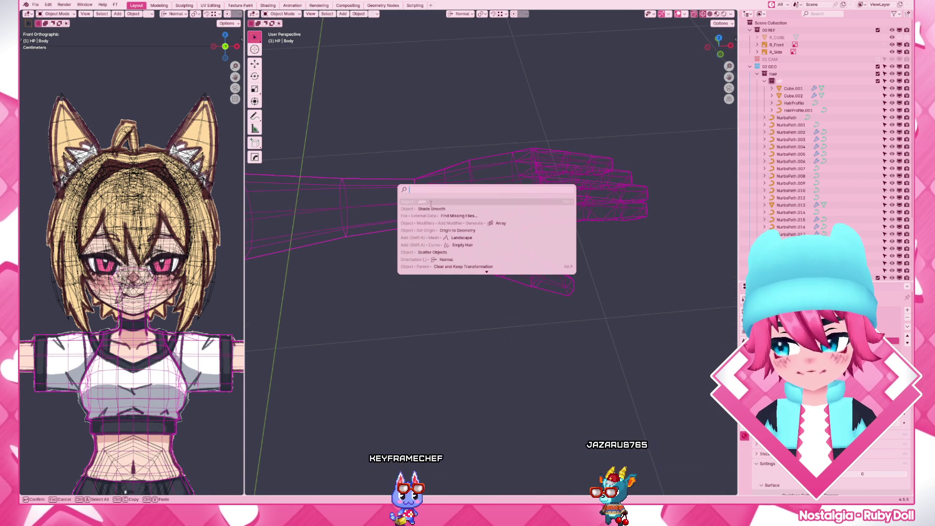
pyautogui.click(414, 202)
pyautogui.press('KP_7')
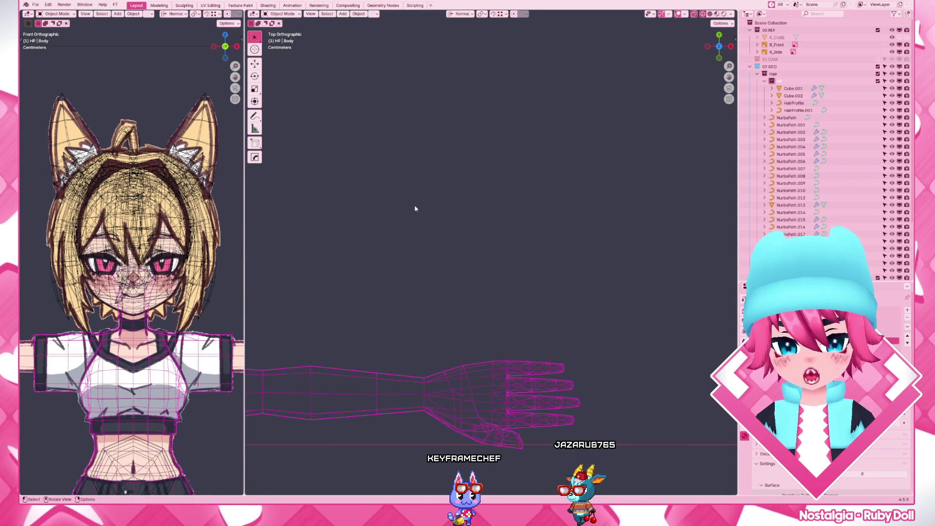
pyautogui.press('KP_Decimal')
pyautogui.press('Tab')
pyautogui.moveTo(416, 234); pyautogui.dragTo(449, 337)
pyautogui.press('m')
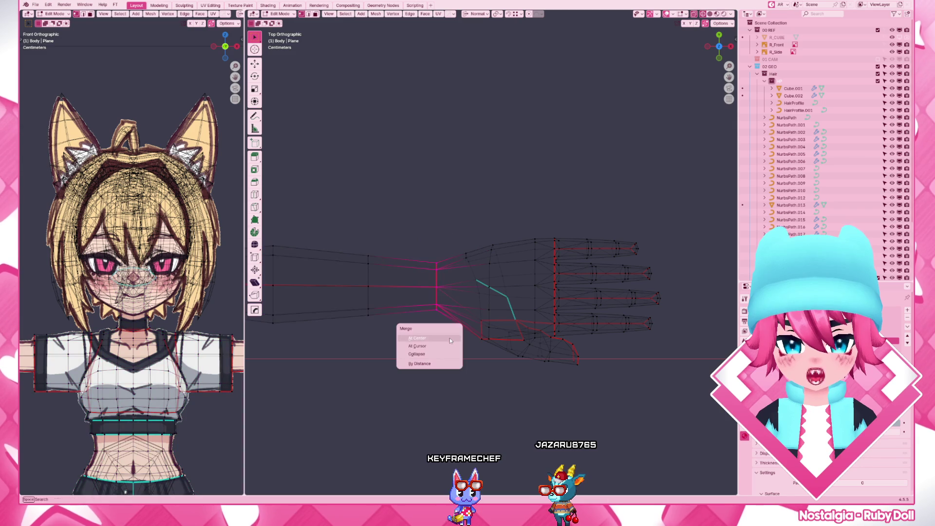
pyautogui.click(419, 363)
# Unhide the wrist cuff and turn off see-through, viewing the character from the front
pyautogui.press('Tab')
pyautogui.hotkey('alt', 'h')
pyautogui.scroll(-3, 543, 187)
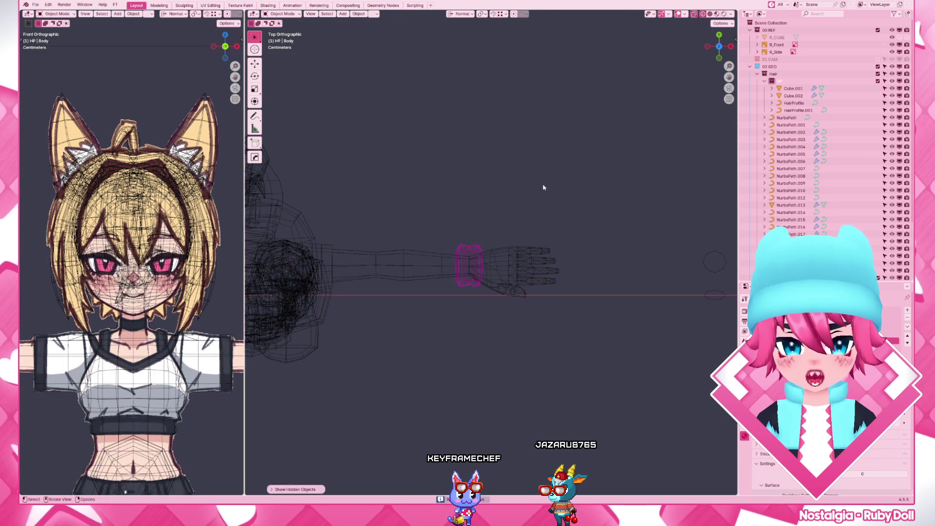
pyautogui.moveTo(543, 187); pyautogui.dragTo(518, 349, button='middle')
pyautogui.hotkey('shift', 'z')
pyautogui.scroll(-4, 519, 349)
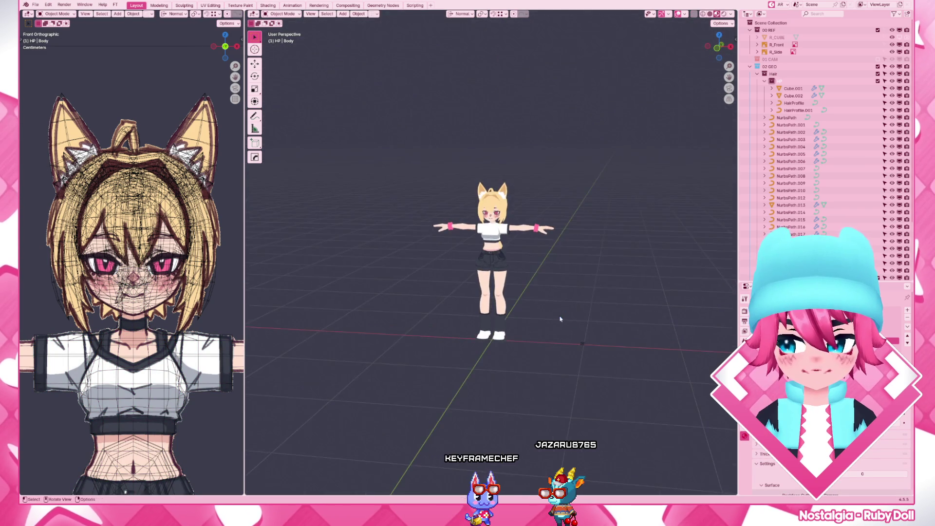
pyautogui.scroll(5, 560, 319)
# Save Fox_01.blend and orbit around the textured avatar
pyautogui.hotkey('ctrl', 's')
pyautogui.moveTo(642, 242)
pyautogui.mouseDown(button='middle')
pyautogui.moveTo(518, 265)
pyautogui.moveTo(633, 267)
pyautogui.moveTo(524, 266)
pyautogui.moveTo(554, 275)
pyautogui.moveTo(548, 361)
pyautogui.mouseUp(button='middle')
pyautogui.scroll(-2, 523, 265)
pyautogui.scroll(-2, 524, 265)
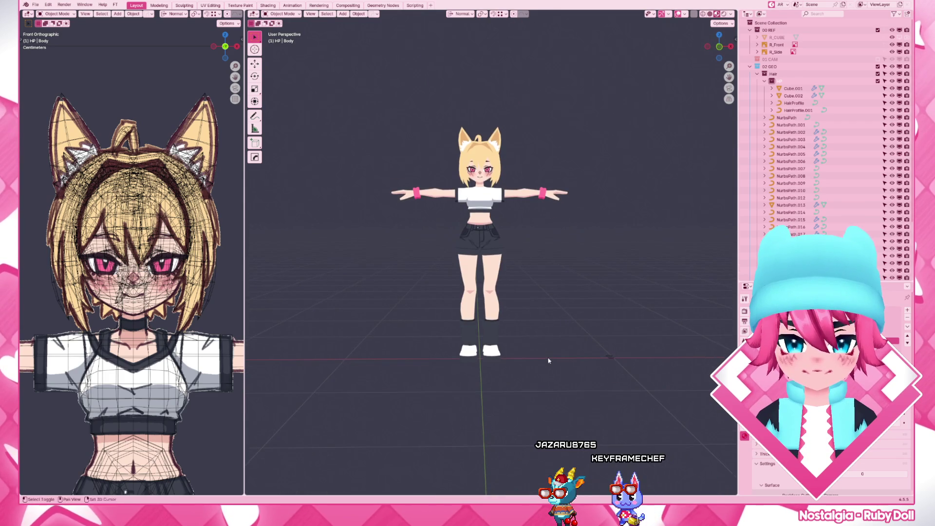
pyautogui.scroll(-4, 161, 402)
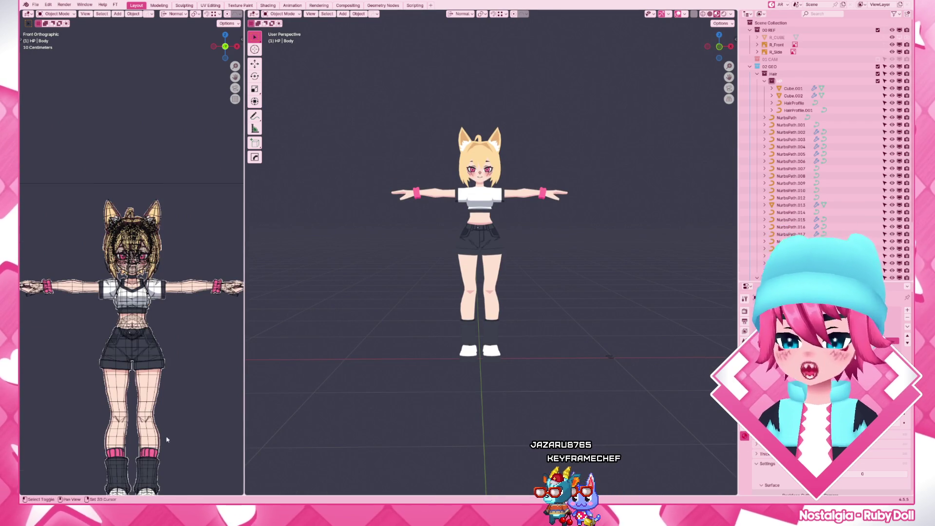
# Switch to Front view, frame the legs and enter Edit Mode on the body
pyautogui.keyDown('shift'); pyautogui.moveTo(166, 439); pyautogui.dragTo(164, 376, button='middle'); pyautogui.keyUp('shift')
pyautogui.press('KP_1')
pyautogui.scroll(3, 538, 315)
pyautogui.scroll(-1, 539, 323)
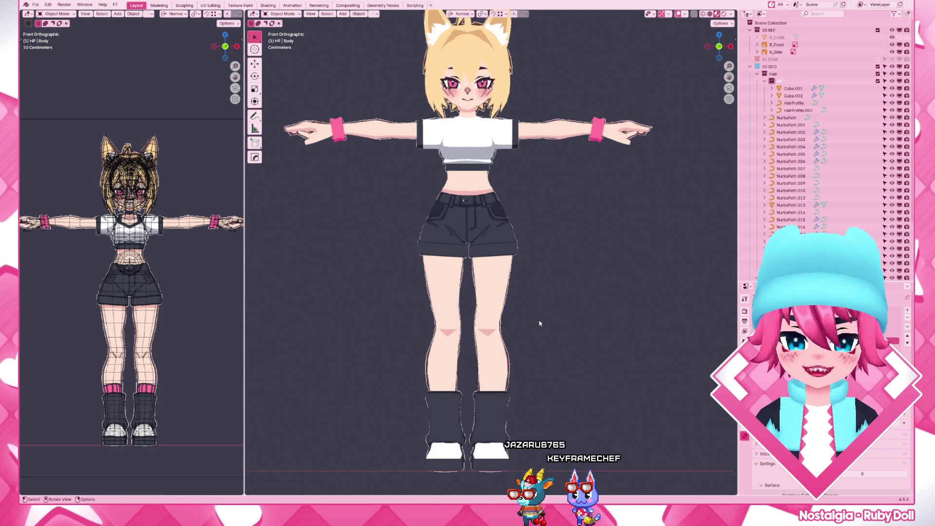
pyautogui.keyDown('shift'); pyautogui.moveTo(539, 323); pyautogui.dragTo(542, 226, button='middle'); pyautogui.keyUp('shift')
pyautogui.press('Tab')
pyautogui.scroll(3, 541, 227)
# Switch to wireframe shading and select the pink sock band face loop on both legs
pyautogui.keyDown('shift'); pyautogui.moveTo(604, 477); pyautogui.dragTo(605, 352, button='middle'); pyautogui.keyUp('shift')
pyautogui.press('z')
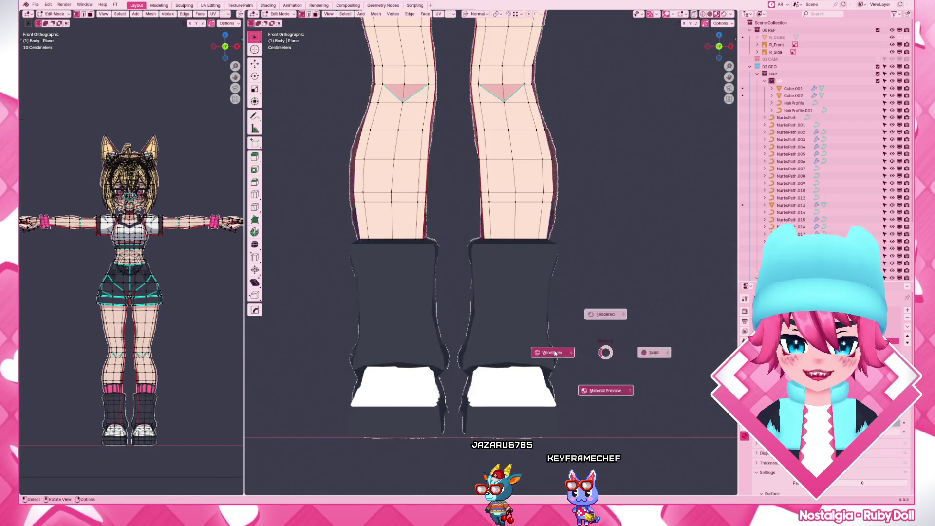
pyautogui.click(555, 353)
pyautogui.scroll(3, 536, 317)
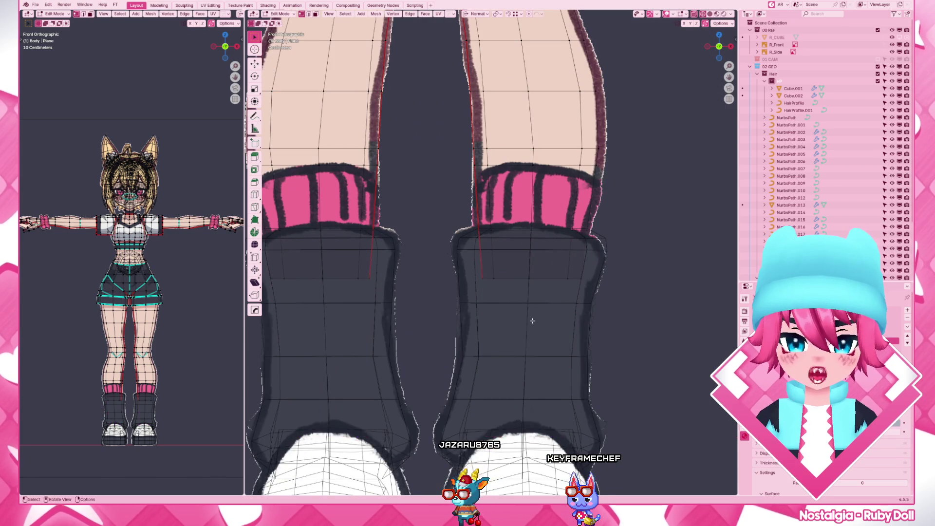
pyautogui.rightClick(532, 320)
pyautogui.press('b')
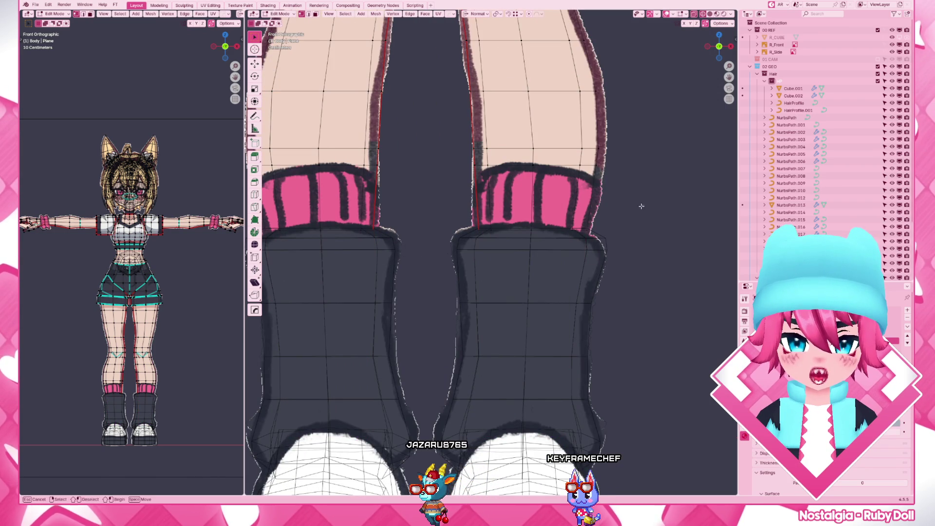
pyautogui.moveTo(641, 206); pyautogui.dragTo(460, 164)
pyautogui.press('3')
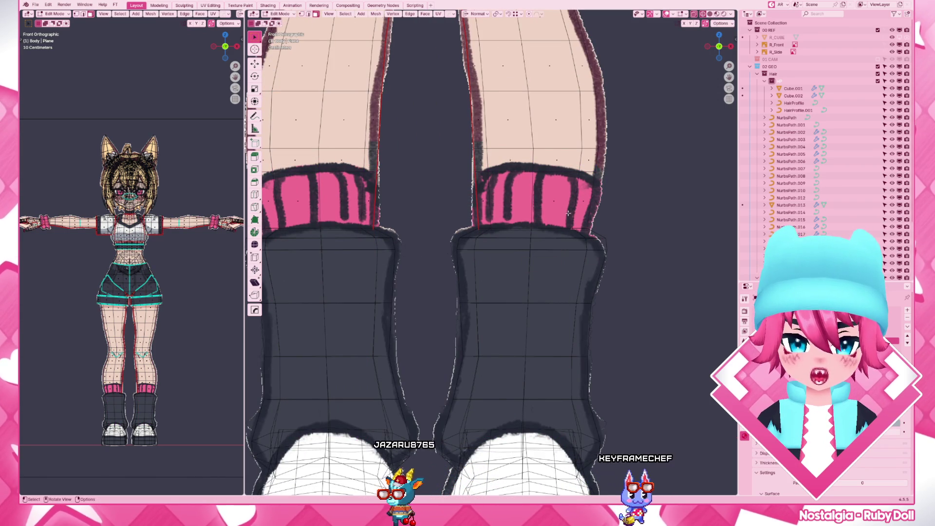
pyautogui.keyDown('alt'); pyautogui.click(567, 213); pyautogui.keyUp('alt')
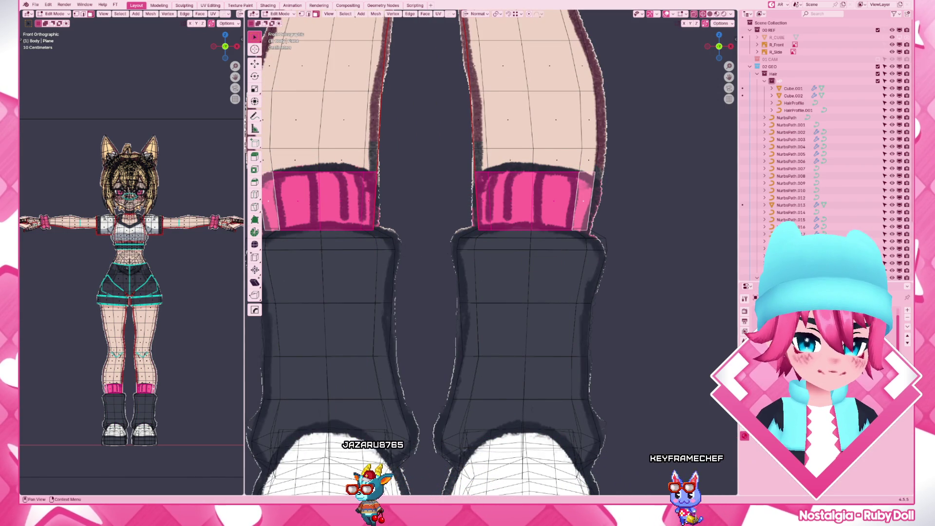
# Add an edge loop through the sock band, scale it, and push it outward along the normal
pyautogui.hotkey('ctrl', 'f')
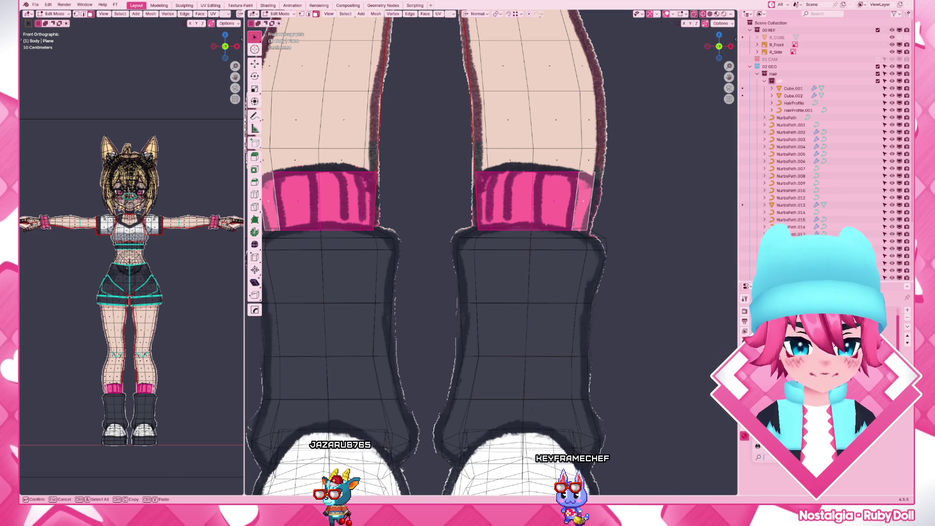
pyautogui.scroll(3, 575, 295)
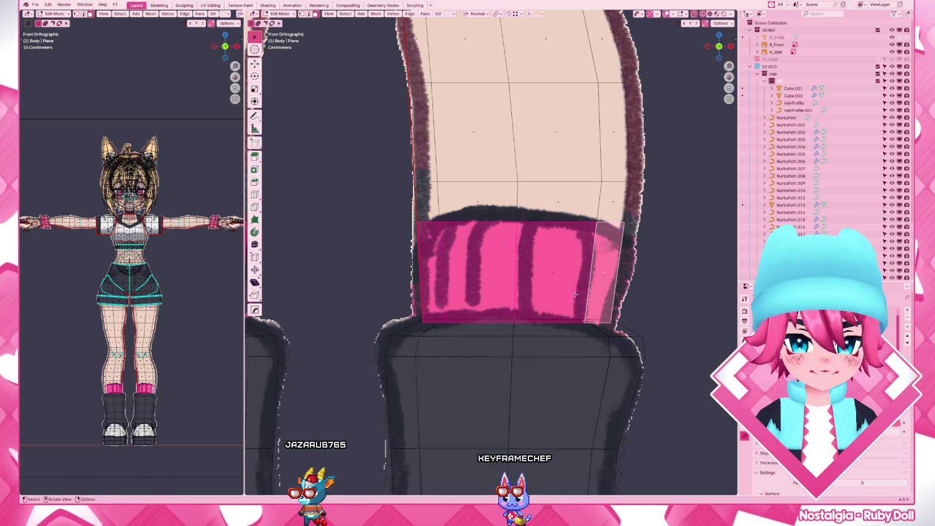
pyautogui.click(599, 240)
pyautogui.click(610, 197)
pyautogui.press('s')
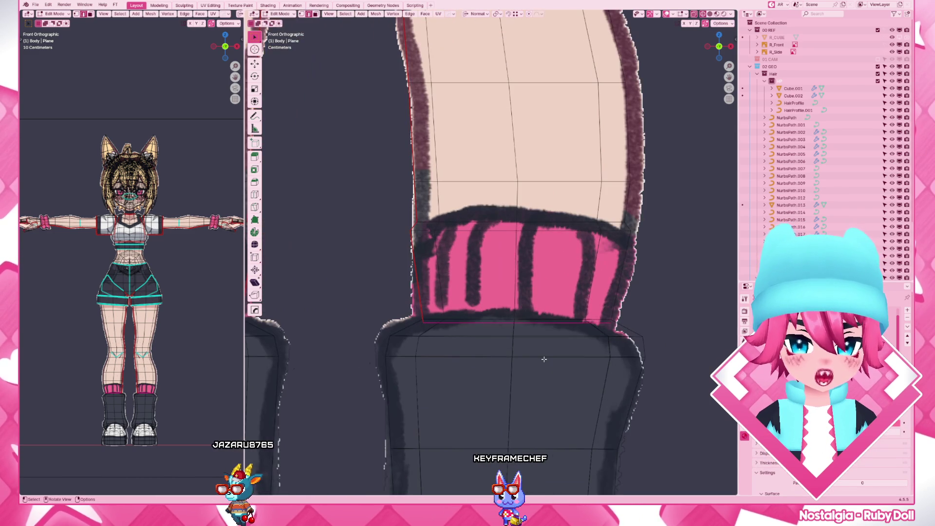
pyautogui.press('g')
pyautogui.press('z')
pyautogui.press('z')
pyautogui.click(546, 347)
pyautogui.moveTo(545, 347); pyautogui.dragTo(578, 360, button='middle')
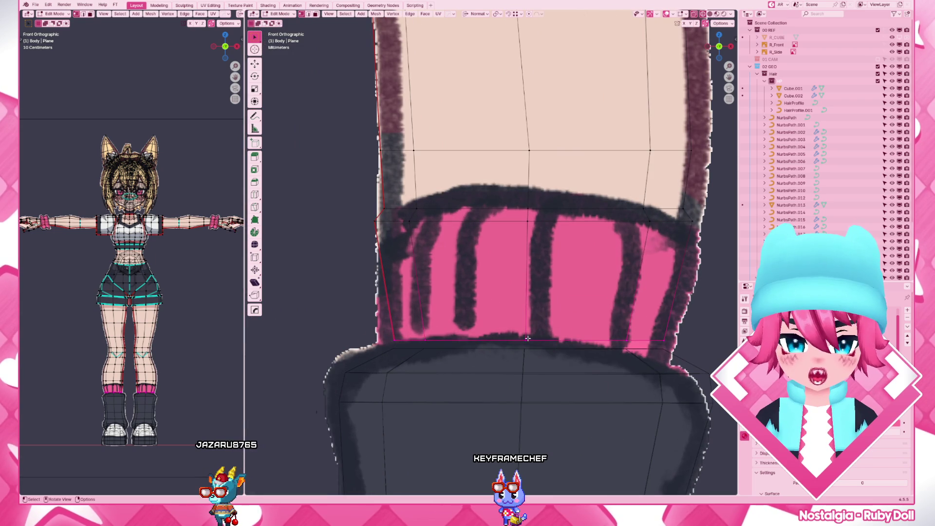
# With snapping on, pull the loop's middle and corner vertices lower, then leave Edit Mode
pyautogui.press('z')
pyautogui.press('g')
pyautogui.hotkey('shift', 'Tab')
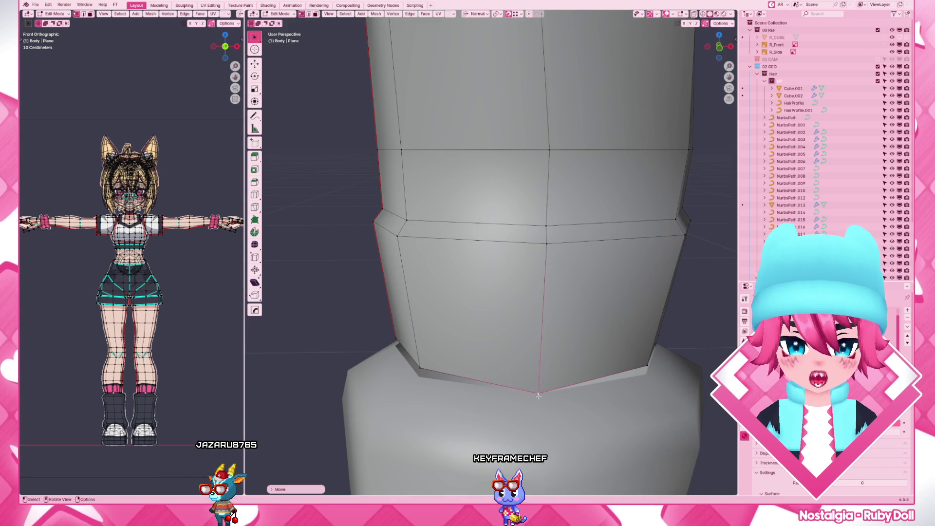
pyautogui.click(419, 366)
pyautogui.moveTo(628, 372); pyautogui.dragTo(649, 378, button='middle')
pyautogui.moveTo(650, 378); pyautogui.dragTo(646, 391)
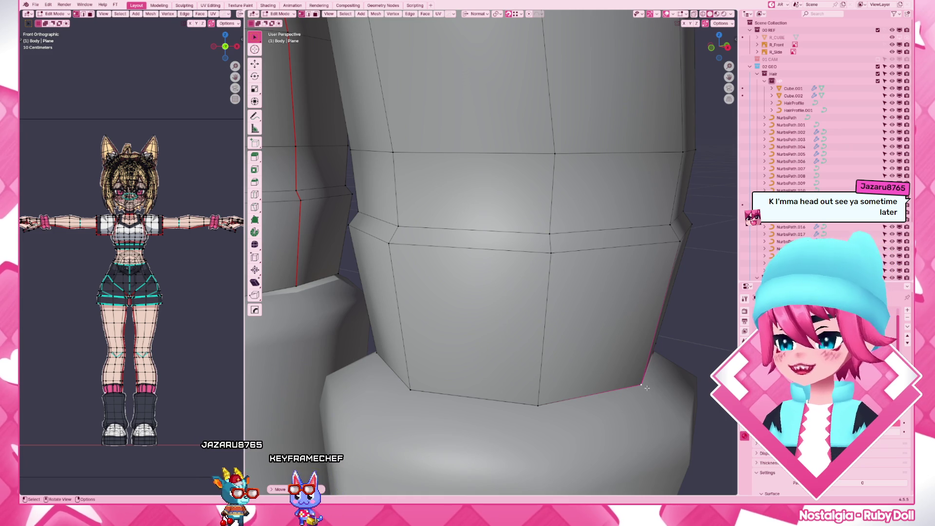
pyautogui.moveTo(647, 387)
pyautogui.mouseDown(button='middle')
pyautogui.moveTo(541, 361)
pyautogui.moveTo(607, 355)
pyautogui.mouseUp(button='middle')
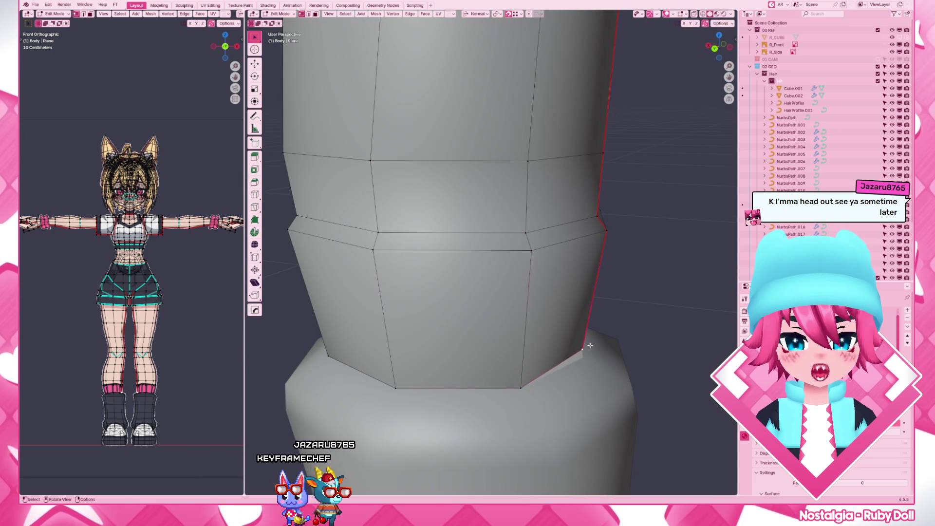
pyautogui.scroll(-6, 607, 355)
pyautogui.press('Tab')
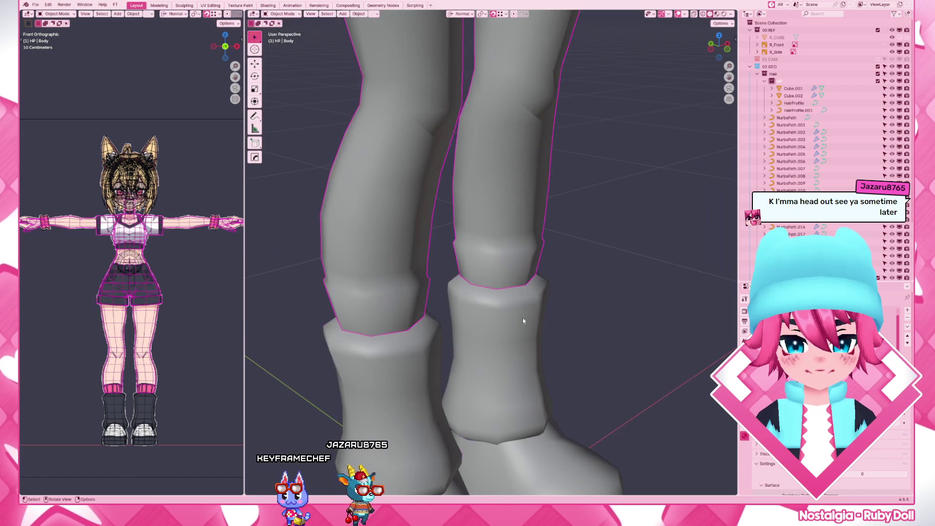
# In the body's Edit Mode, merge overlapping vertices By Distance
pyautogui.press('F3')
pyautogui.press('Escape')
pyautogui.press('Tab')
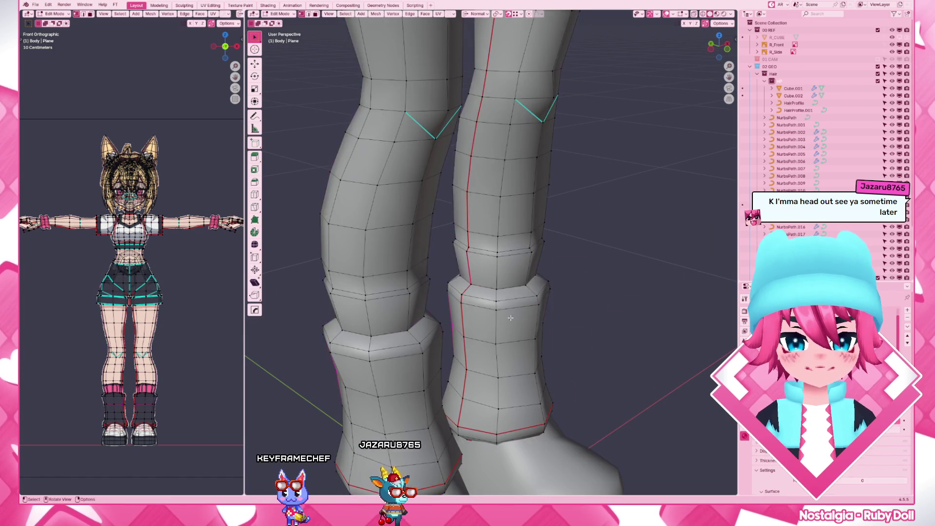
pyautogui.hotkey('alt', 'z')
pyautogui.press('m')
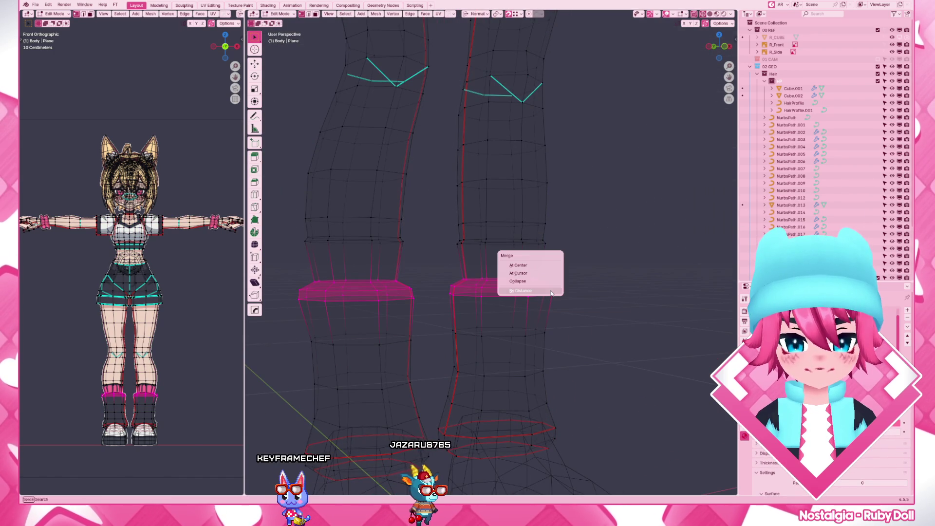
pyautogui.click(551, 293)
# Mark the sock's top and lower edge loops as sharp
pyautogui.hotkey('alt', 'z')
pyautogui.keyDown('alt'); pyautogui.click(503, 241); pyautogui.keyUp('alt')
pyautogui.hotkey('ctrl', 'e')
pyautogui.click(503, 239)
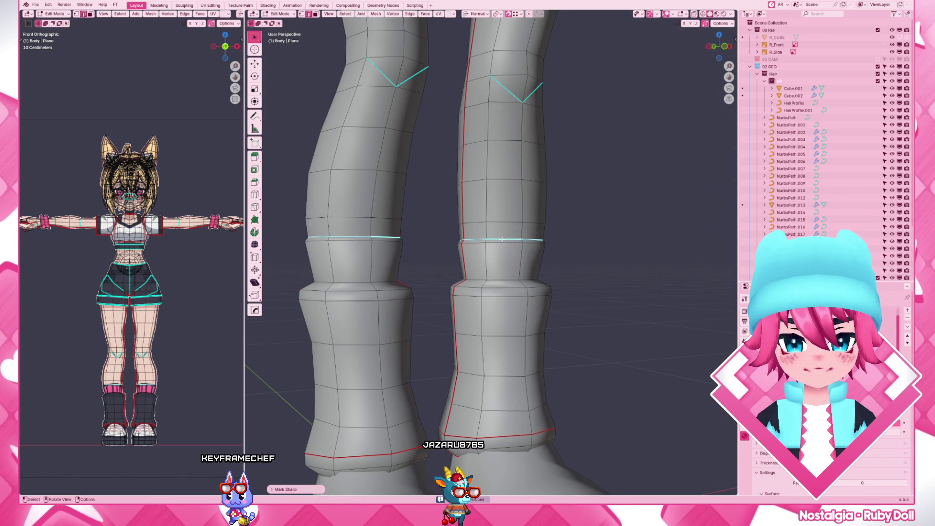
pyautogui.scroll(-4, 504, 290)
pyautogui.scroll(5, 504, 290)
pyautogui.keyDown('alt'); pyautogui.click(504, 292); pyautogui.keyUp('alt')
pyautogui.hotkey('ctrl', 'e')
pyautogui.click(503, 289)
pyautogui.scroll(-4, 504, 290)
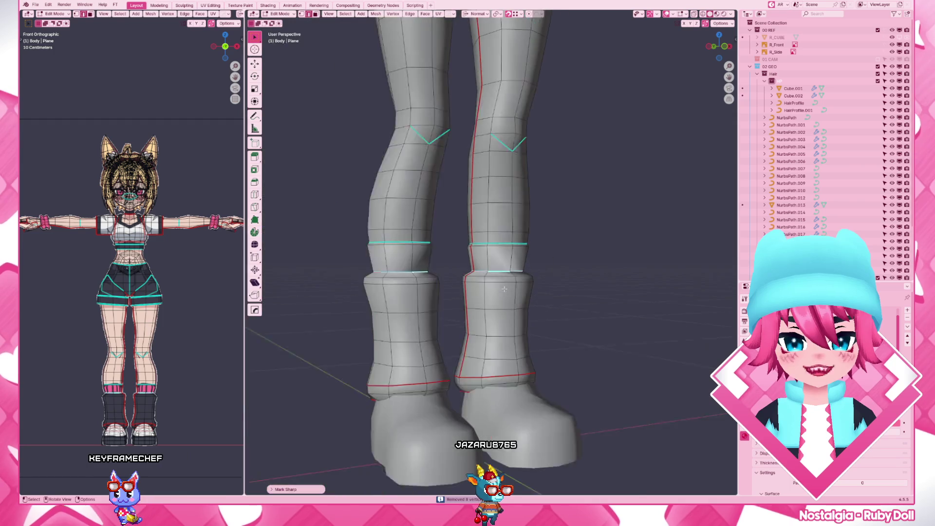
pyautogui.scroll(3, 516, 265)
# Shade the whole body mesh smooth and return to Object Mode
pyautogui.press('a')
pyautogui.rightClick(472, 275)
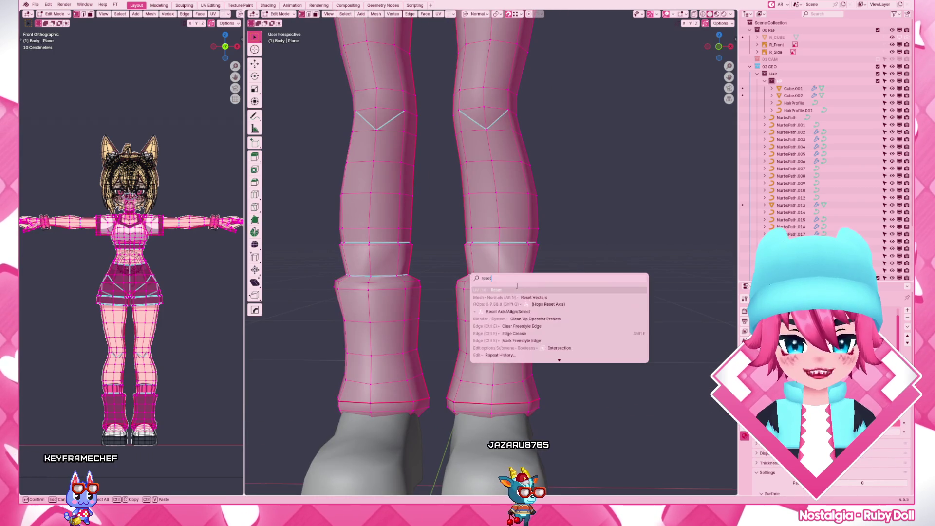
pyautogui.click(535, 292)
pyautogui.press('Tab')
pyautogui.click(547, 290)
pyautogui.scroll(-4, 547, 291)
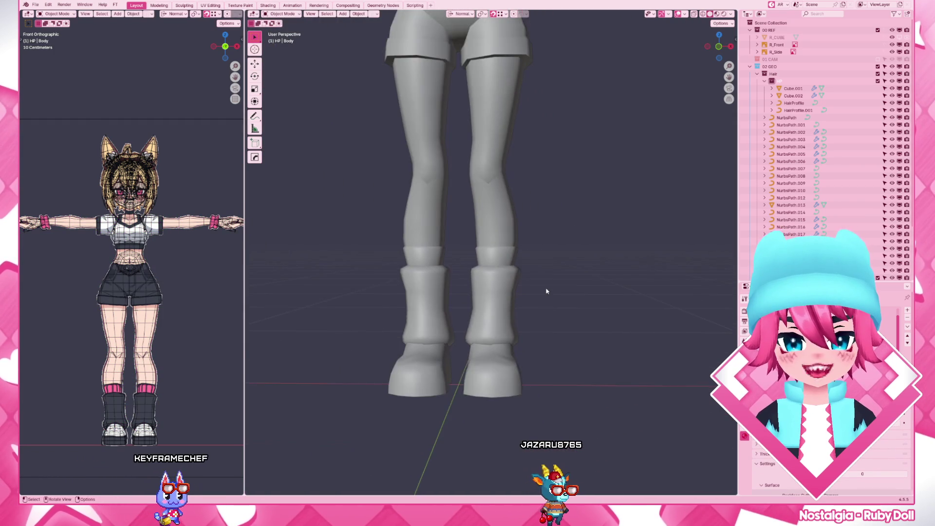
# In front view, select the pink sock band's face loop and scale it
pyautogui.press('Tab')
pyautogui.scroll(7, 469, 240)
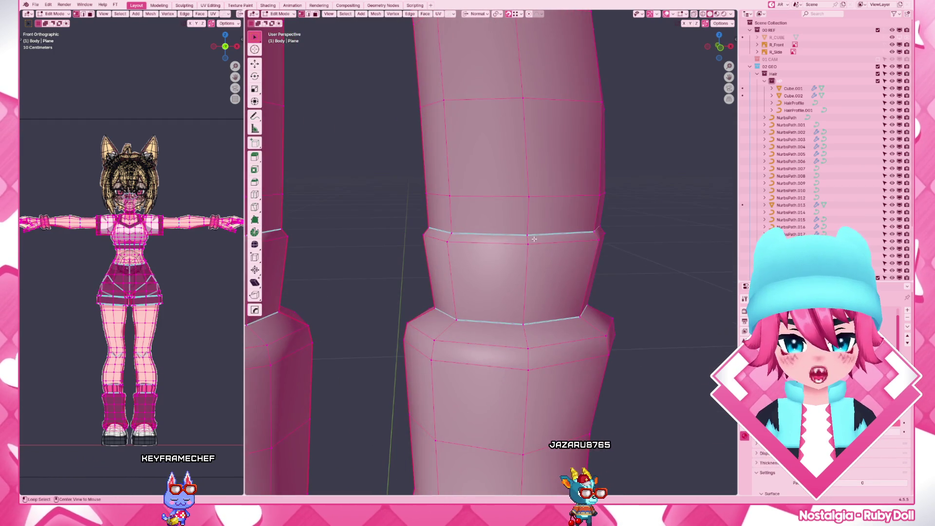
pyautogui.hotkey('alt', 'a')
pyautogui.press('KP_1')
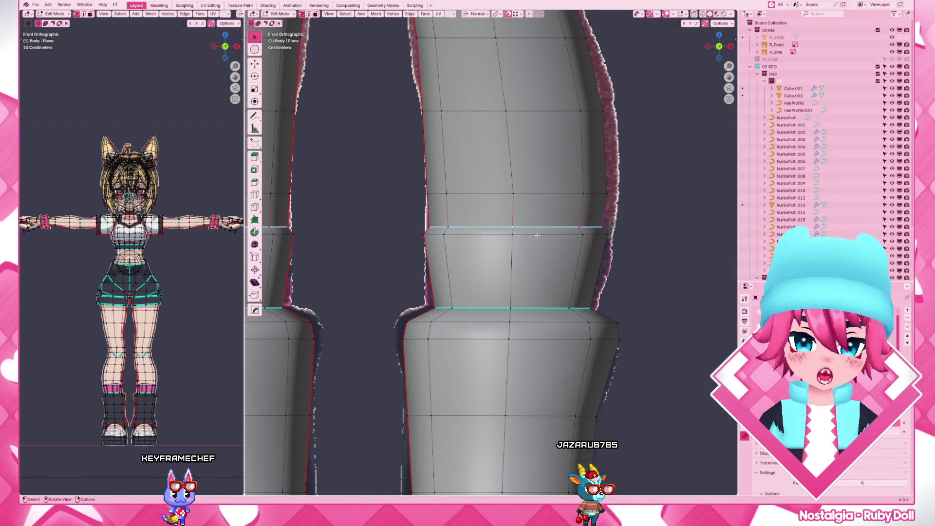
pyautogui.keyDown('alt'); pyautogui.click(557, 322); pyautogui.keyUp('alt')
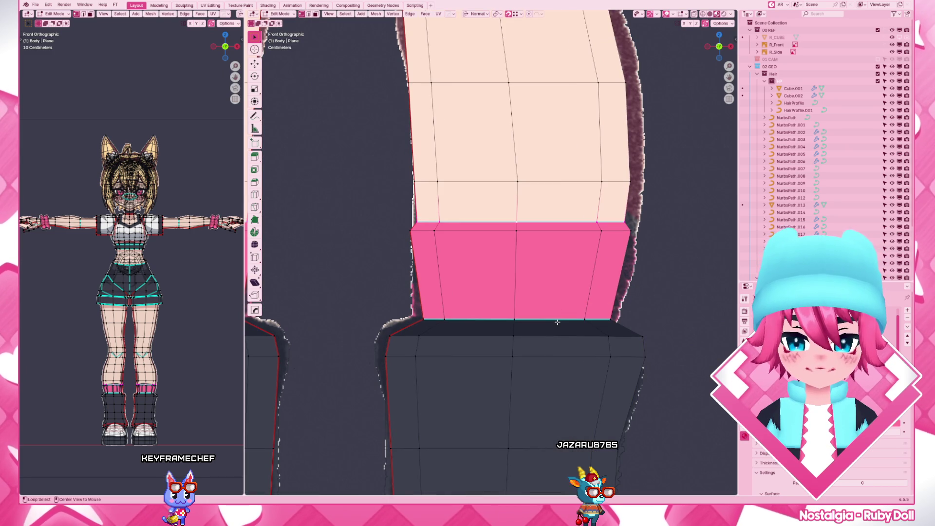
pyautogui.press('s')
pyautogui.press('Escape')
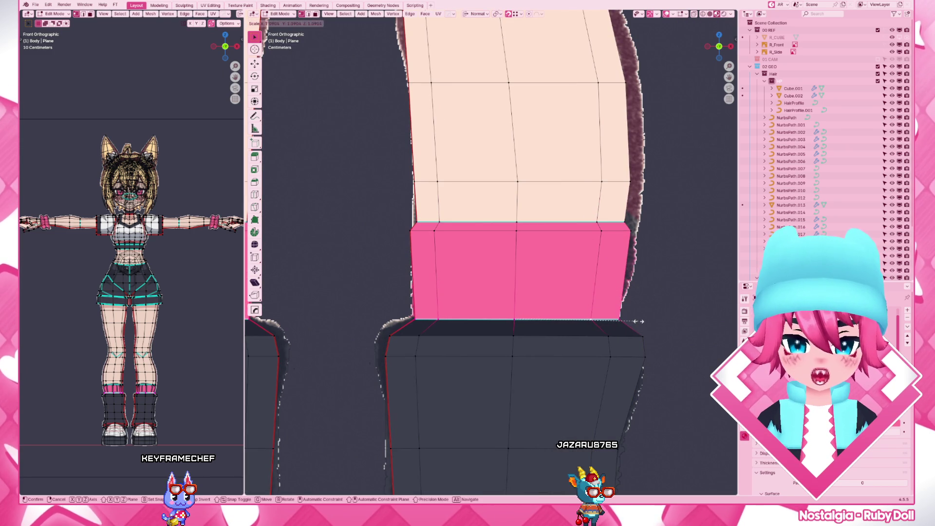
# Add a centred loop cut across the pink band and resize the new loop
pyautogui.hotkey('ctrl', 'r')
pyautogui.click(653, 278)
pyautogui.rightClick(652, 278)
pyautogui.press('s')
pyautogui.click(652, 278)
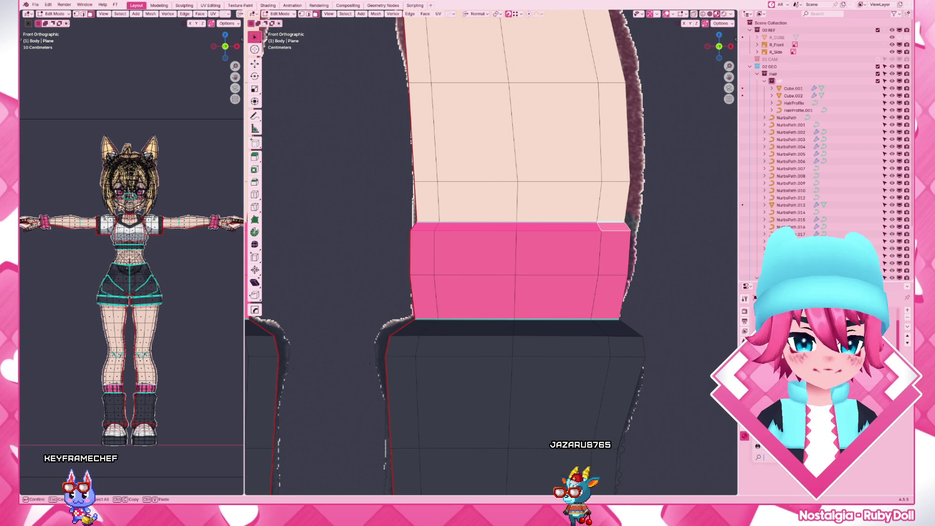
# Review the legs in Object Mode, then re-enter Edit Mode on the body in front view
pyautogui.press('Tab')
pyautogui.scroll(-8, 586, 273)
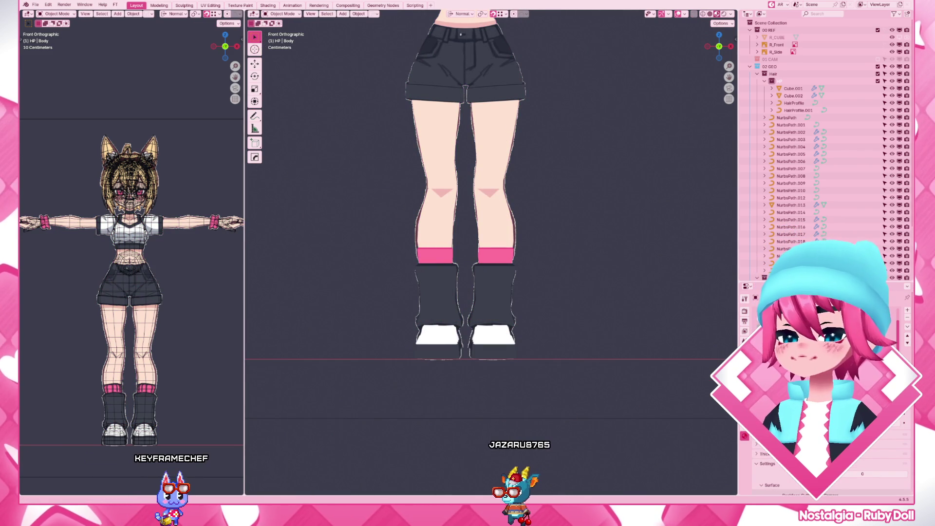
pyautogui.scroll(-4, 561, 224)
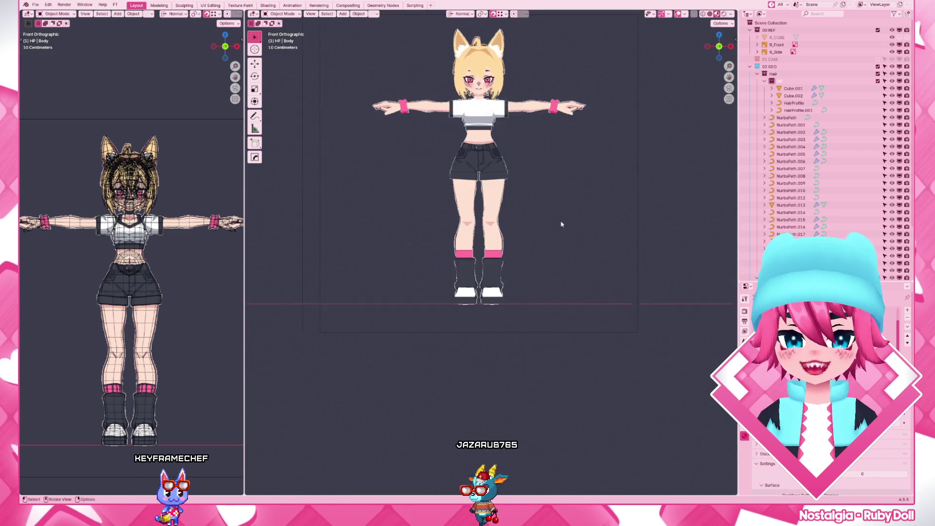
pyautogui.moveTo(562, 224); pyautogui.dragTo(561, 234, button='middle')
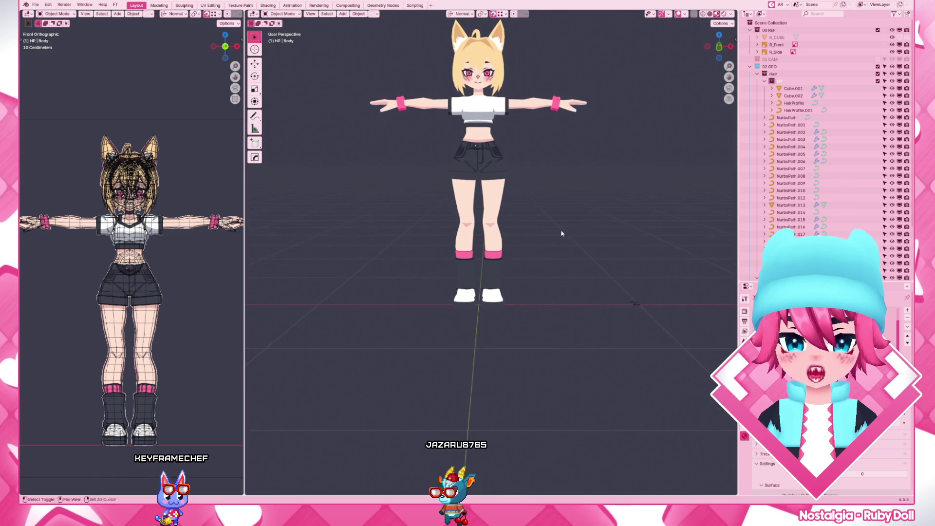
pyautogui.press('KP_1')
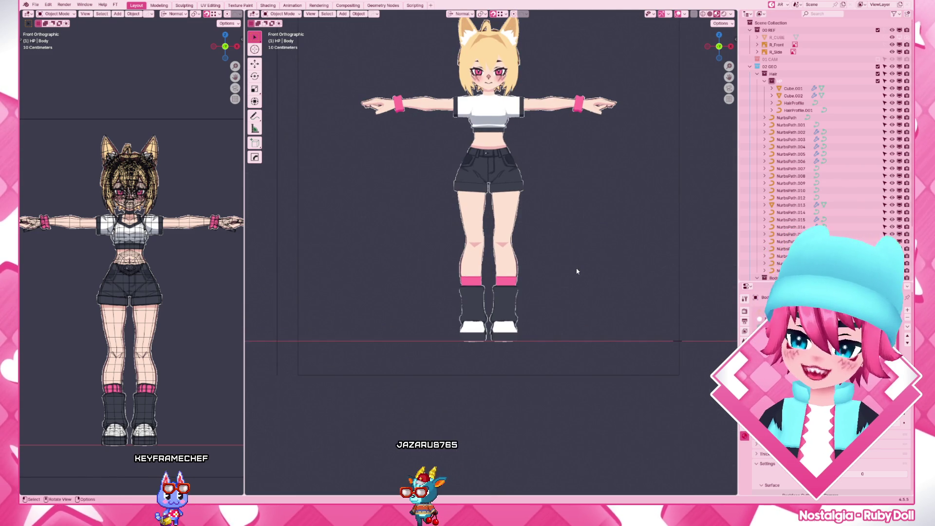
pyautogui.scroll(8, 576, 271)
pyautogui.press('Tab')
pyautogui.scroll(3, 558, 262)
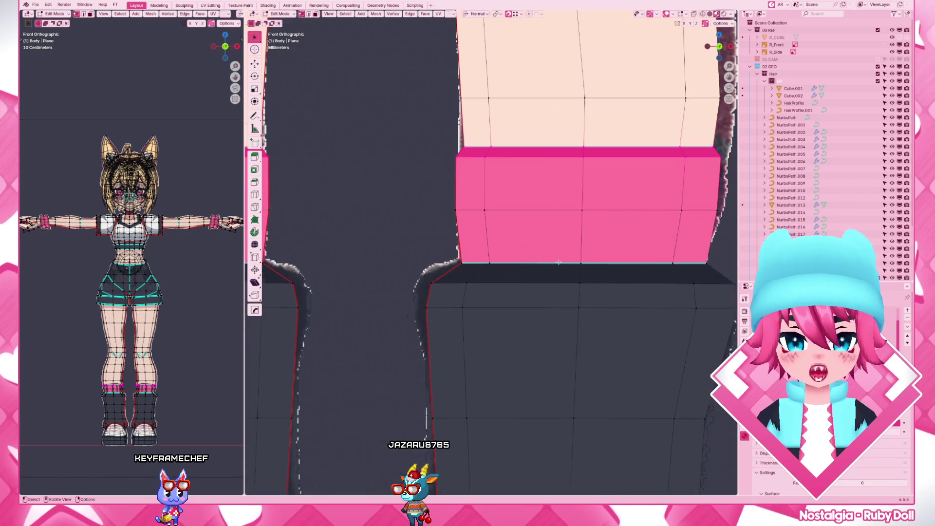
pyautogui.scroll(-3, 559, 262)
# Scale the bottom and middle sock loops on both legs slightly wider
pyautogui.moveTo(396, 255); pyautogui.dragTo(674, 323)
pyautogui.press('s')
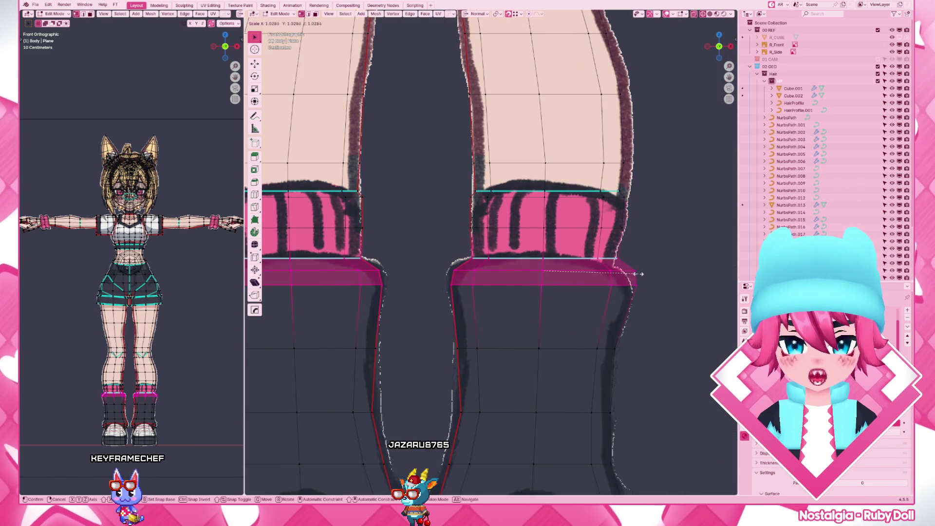
pyautogui.click(640, 274)
pyautogui.moveTo(679, 254); pyautogui.dragTo(444, 193)
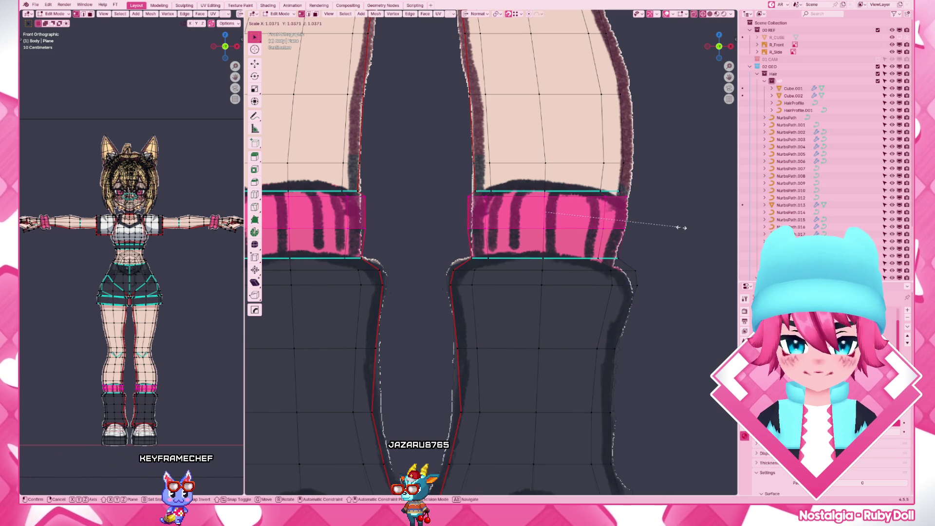
pyautogui.moveTo(428, 237); pyautogui.dragTo(428, 237)
pyautogui.press('s')
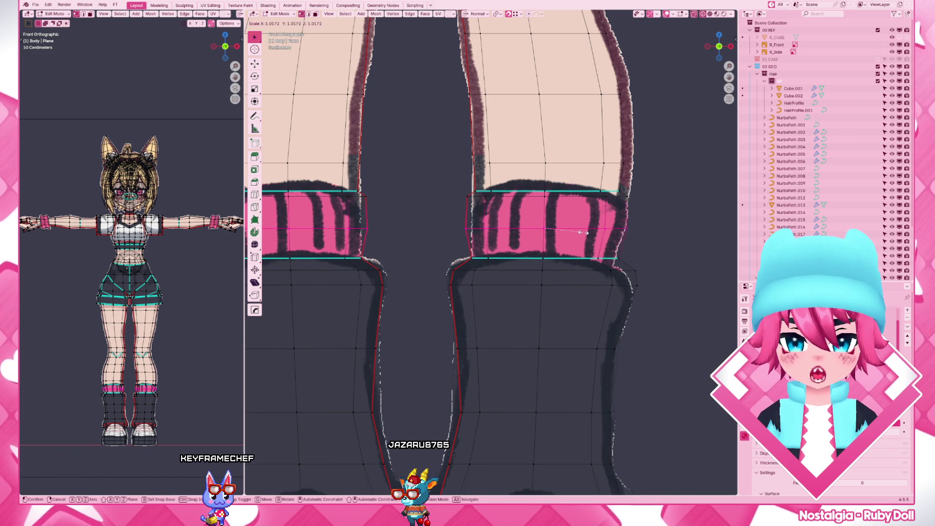
pyautogui.click(579, 232)
# Check the socks in Object Mode and rescale the selected sock loop
pyautogui.scroll(-6, 584, 258)
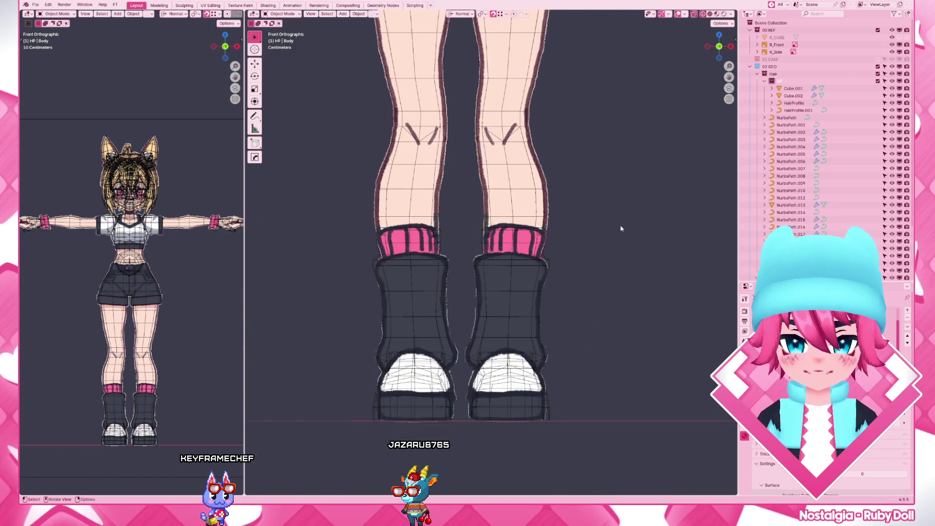
pyautogui.press('Tab')
pyautogui.press('Tab')
pyautogui.scroll(8, 555, 314)
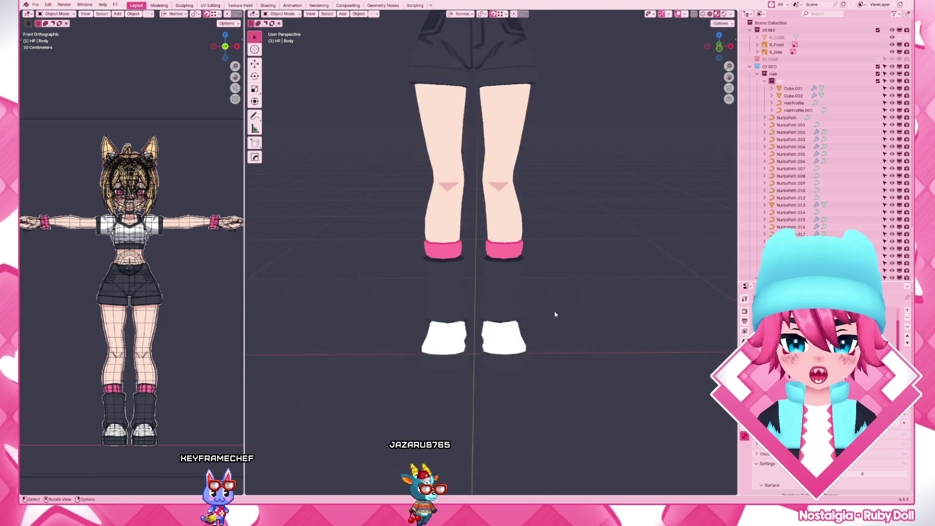
pyautogui.press('s')
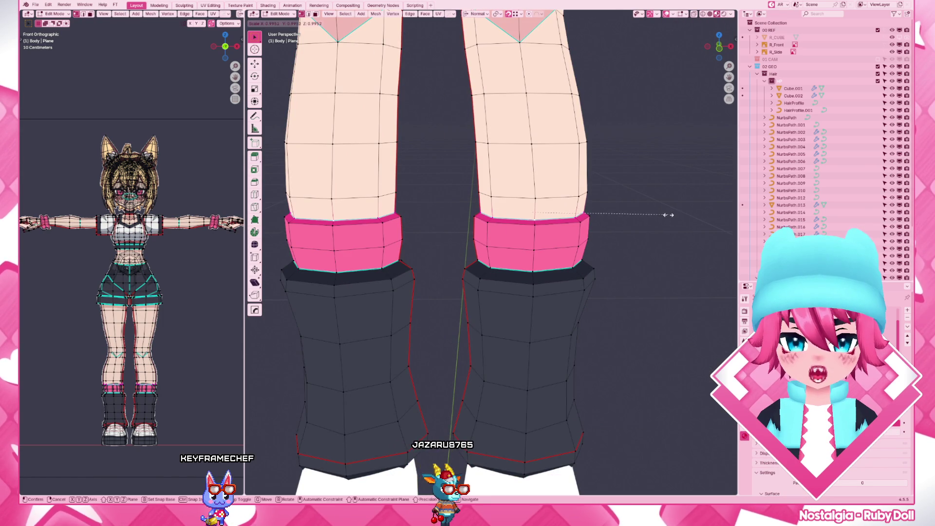
pyautogui.click(562, 200)
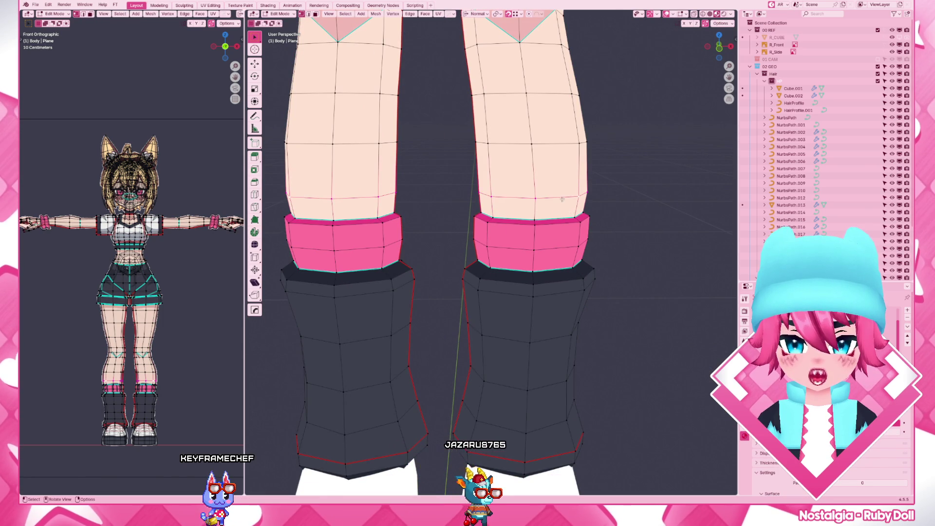
# In front view, resize the loop just above the sock band, then tilt back to perspective
pyautogui.press('KP_1')
pyautogui.press('s')
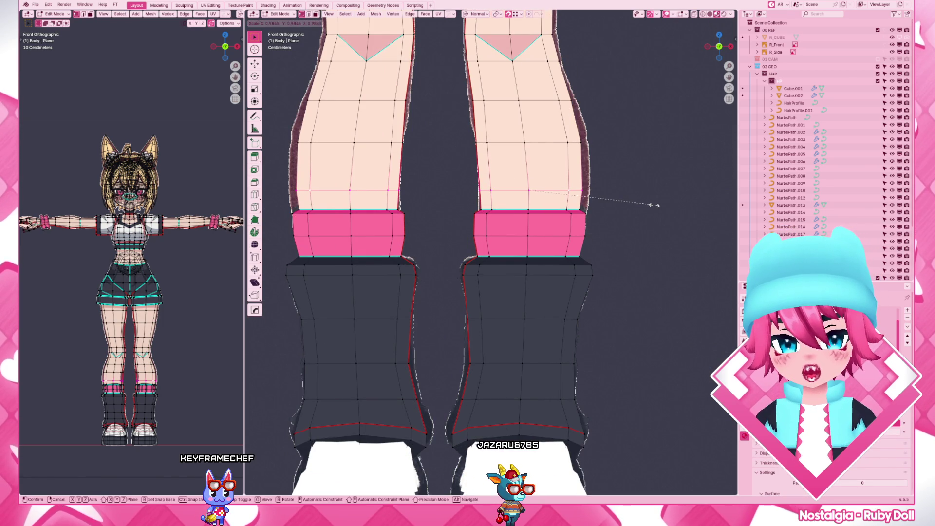
pyautogui.click(654, 205)
pyautogui.scroll(-5, 640, 215)
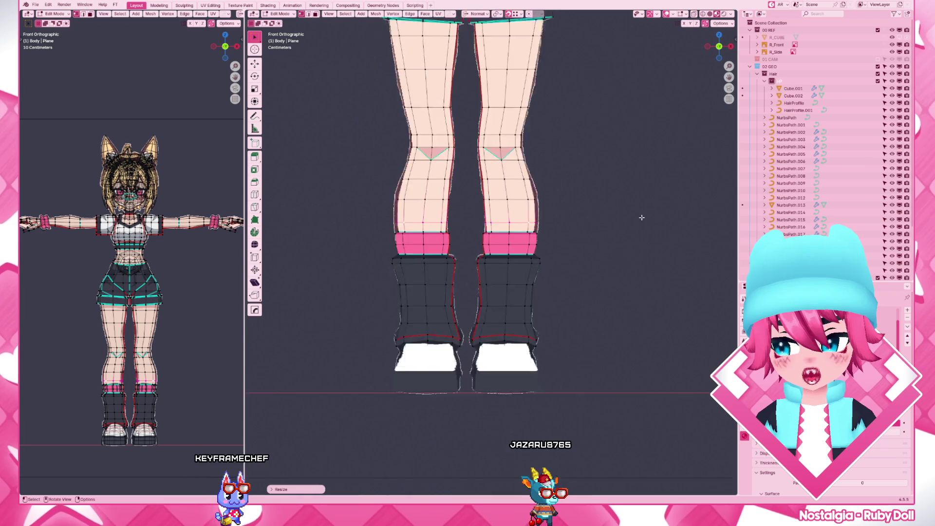
pyautogui.moveTo(640, 214); pyautogui.dragTo(614, 312, button='middle')
pyautogui.press('Tab')
# In Object Mode, orbit around the avatar to inspect it from rear, front and behind
pyautogui.click(591, 258)
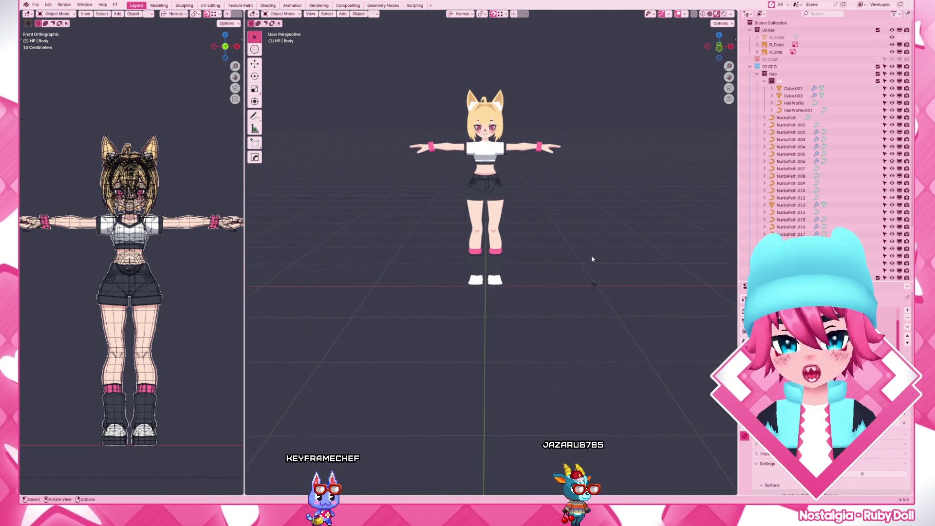
pyautogui.scroll(4, 574, 236)
pyautogui.moveTo(554, 295); pyautogui.dragTo(555, 292, button='middle')
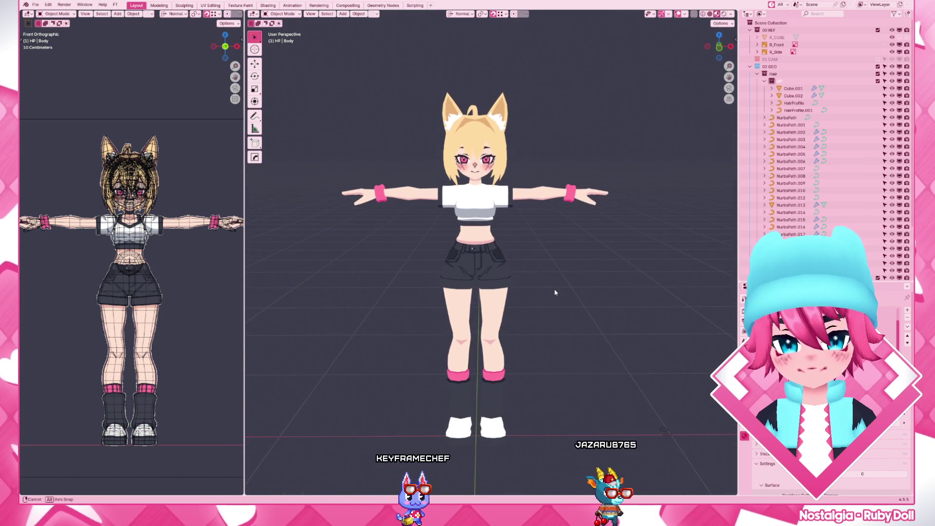
pyautogui.moveTo(482, 282)
pyautogui.mouseDown(button='middle')
pyautogui.moveTo(706, 279)
pyautogui.moveTo(302, 278)
pyautogui.moveTo(602, 280)
pyautogui.moveTo(504, 277)
pyautogui.mouseUp(button='middle')
pyautogui.press('KP_1')
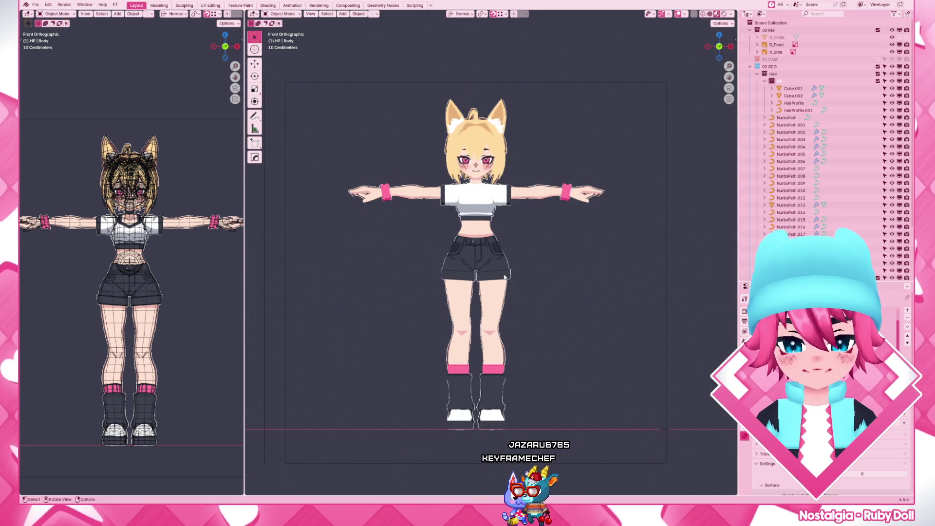
pyautogui.scroll(5, 504, 277)
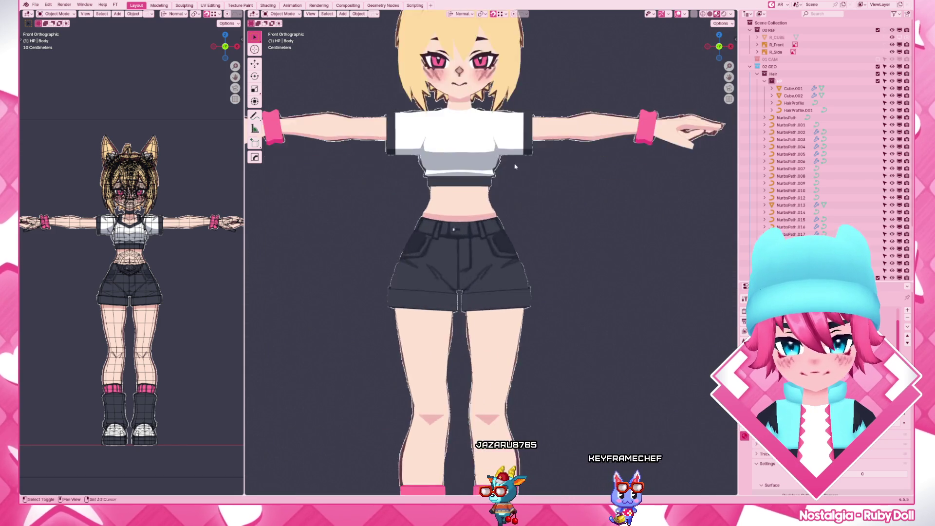
pyautogui.moveTo(505, 277); pyautogui.dragTo(551, 254, button='middle')
# In front view, click through NurbsPath.002, NurbsPath.003 and the body, ending on NurbsPath.003
pyautogui.scroll(-3, 538, 252)
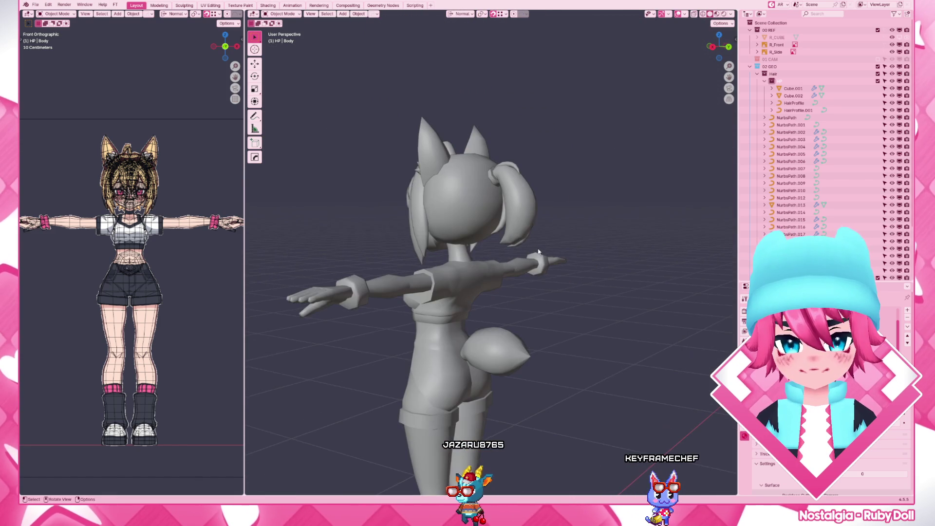
pyautogui.click(424, 237)
pyautogui.moveTo(424, 238)
pyautogui.mouseDown(button='middle')
pyautogui.moveTo(470, 270)
pyautogui.moveTo(454, 279)
pyautogui.moveTo(491, 281)
pyautogui.mouseUp(button='middle')
pyautogui.click(497, 282)
pyautogui.scroll(-4, 609, 242)
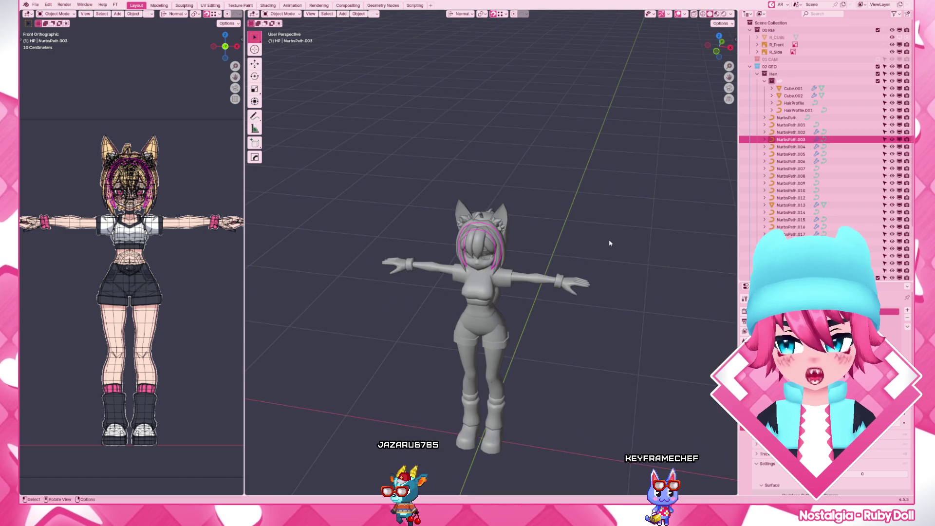
pyautogui.press('KP_1')
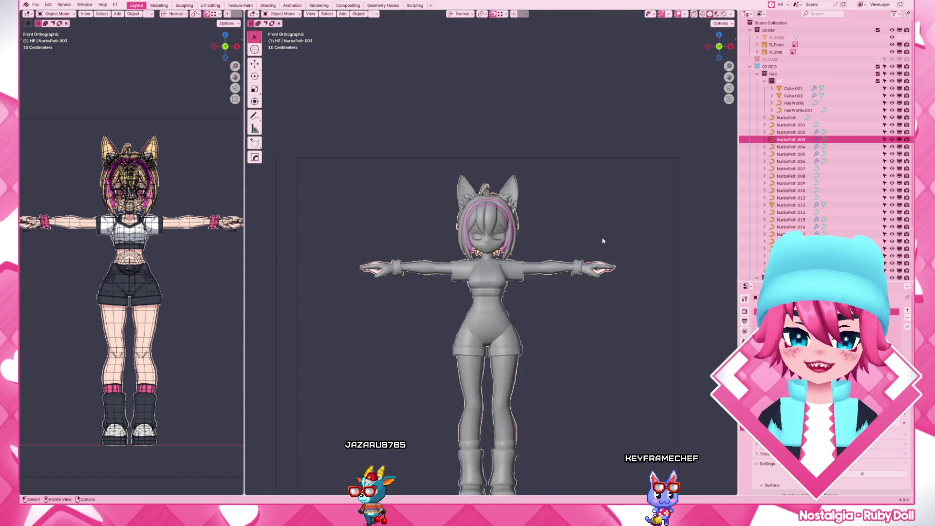
pyautogui.scroll(5, 500, 263)
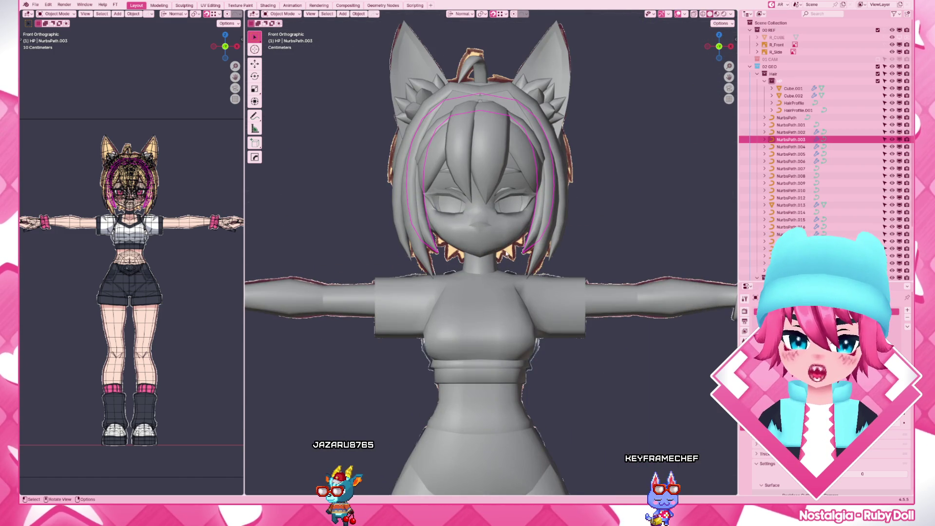
pyautogui.scroll(-3, 501, 263)
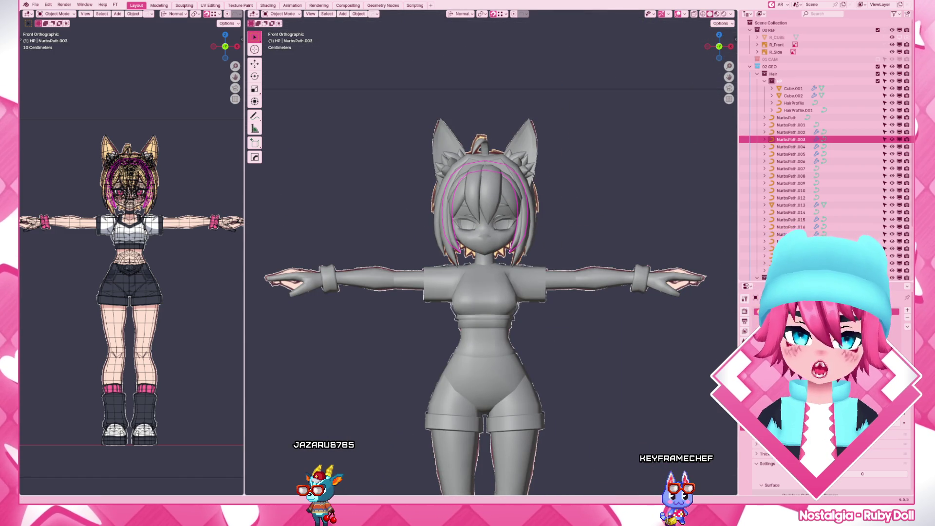
pyautogui.scroll(2, 627, 273)
pyautogui.click(626, 274)
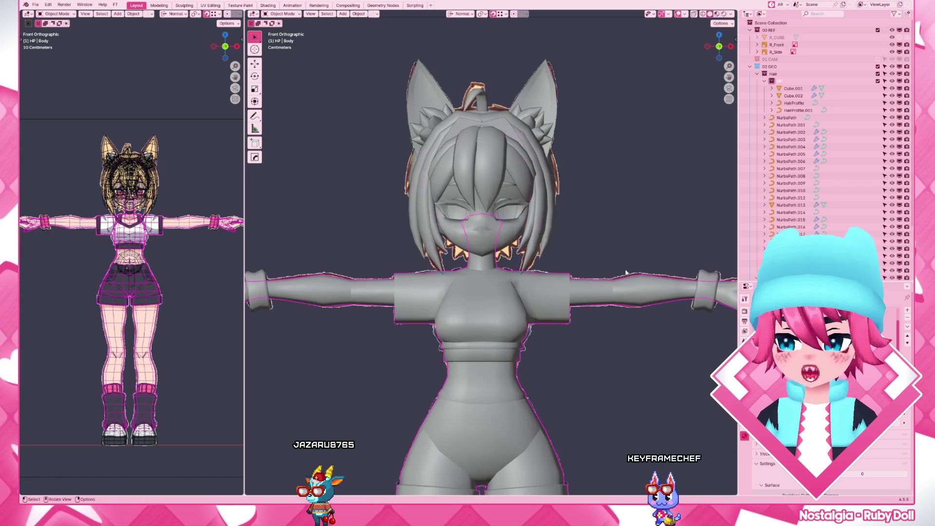
pyautogui.click(523, 250)
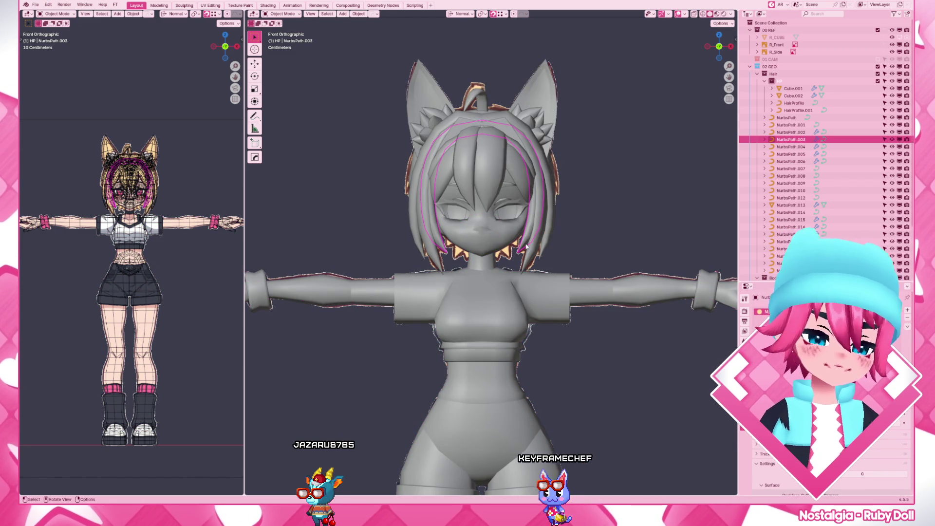
# Edit the hair strand's control points, moving all of them lower and to the left
pyautogui.moveTo(526, 247); pyautogui.dragTo(542, 261)
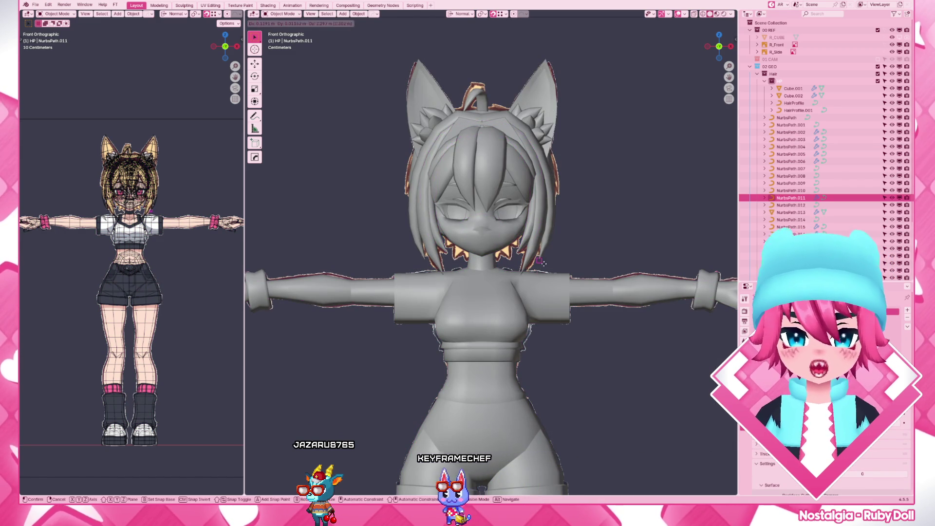
pyautogui.click(540, 286)
pyautogui.press('Tab')
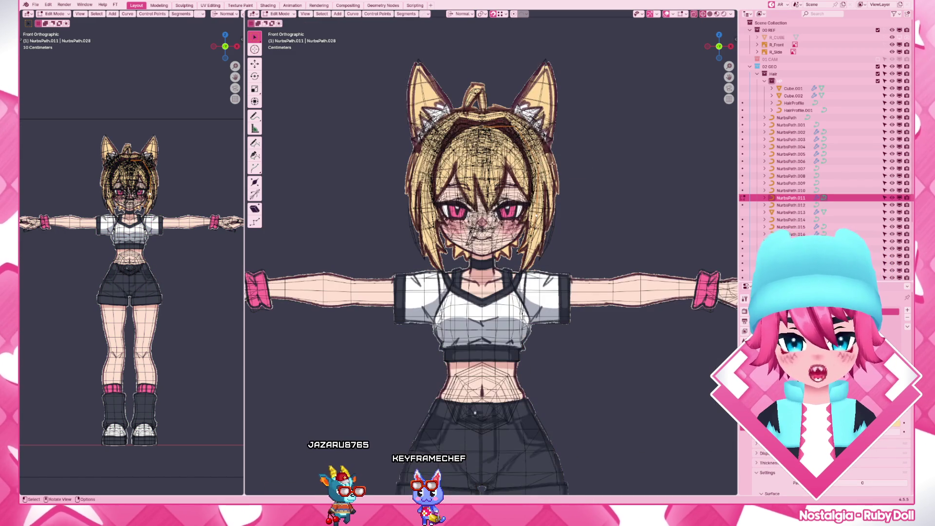
pyautogui.press('x')
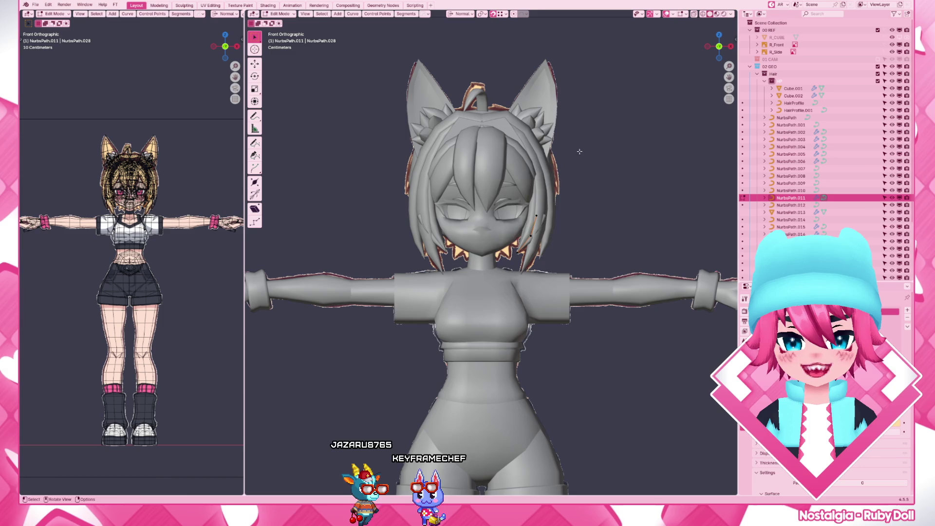
pyautogui.press('a')
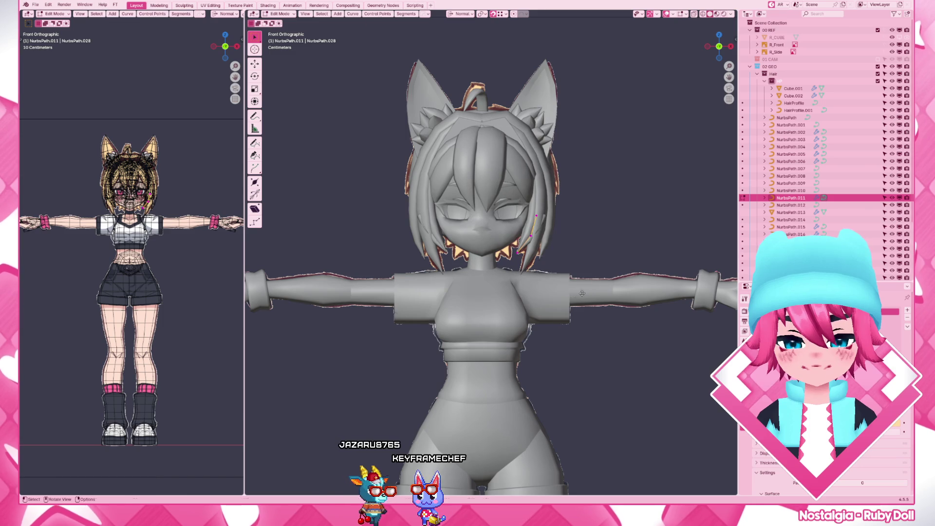
pyautogui.press('g')
pyautogui.click(554, 278)
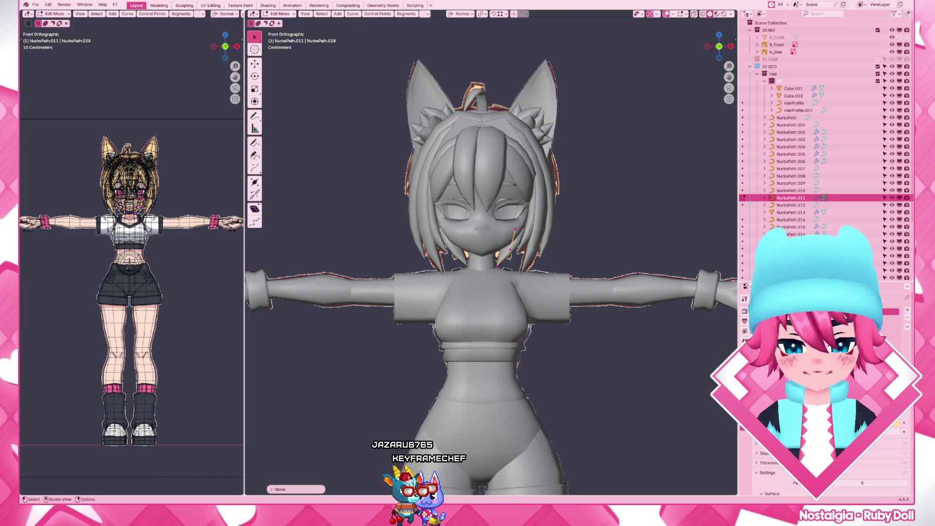
# Shift the strand along the head's side, rotate it, twist its tilt and reposition it
pyautogui.press('KP_3')
pyautogui.press('g')
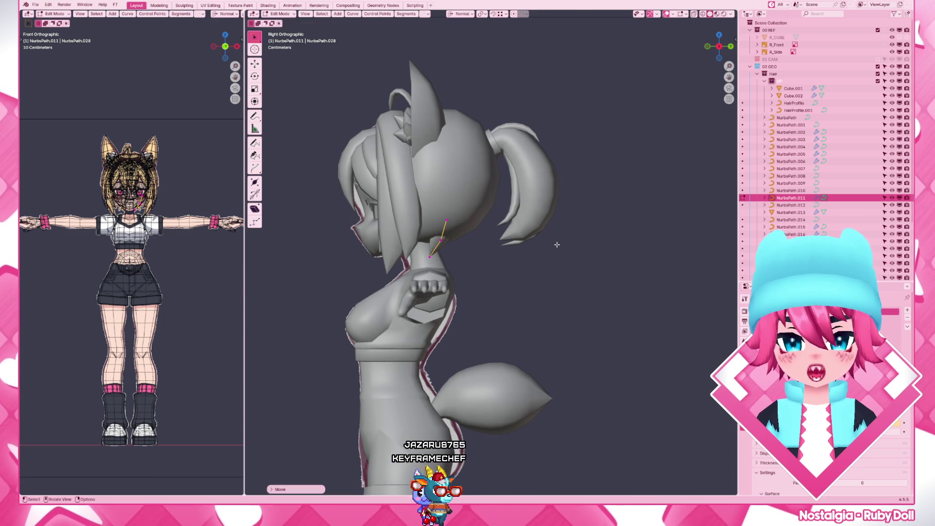
pyautogui.press('KP_1')
pyautogui.scroll(3, 558, 245)
pyautogui.press('r')
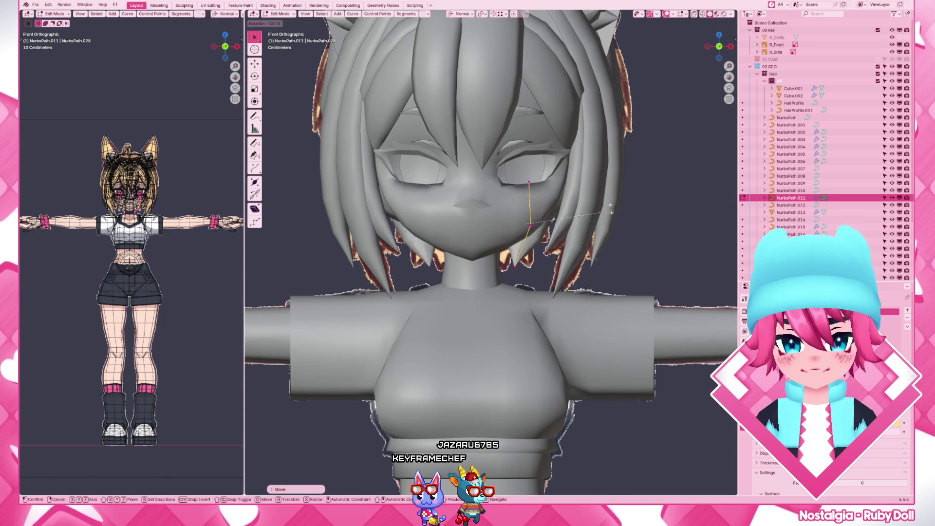
pyautogui.click(613, 185)
pyautogui.hotkey('ctrl', 't')
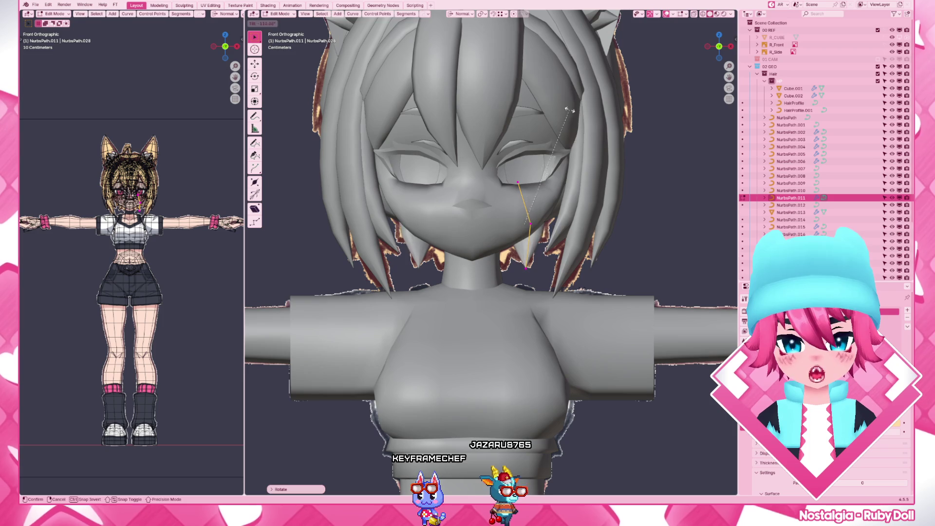
pyautogui.press('g')
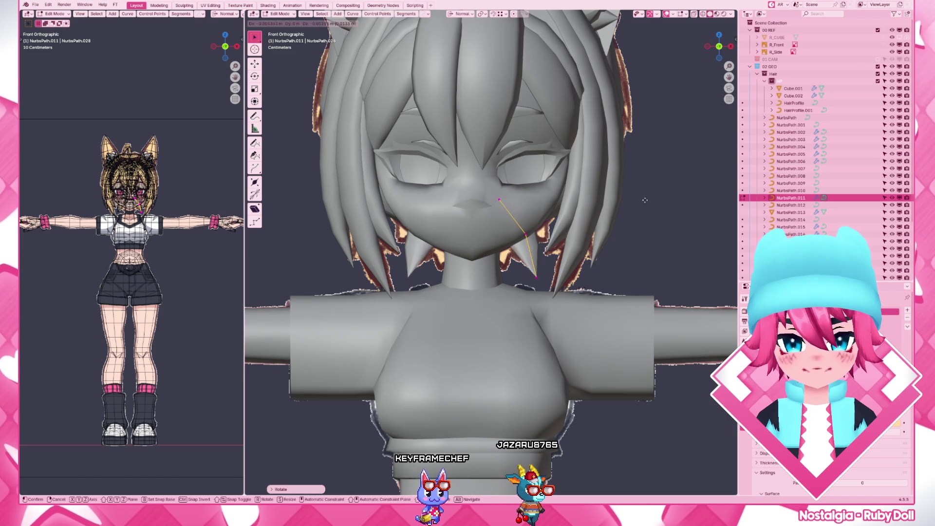
pyautogui.click(485, 255)
# Raise the curve endpoint, then move the whole strand up toward the eye and adjust it
pyautogui.press('g')
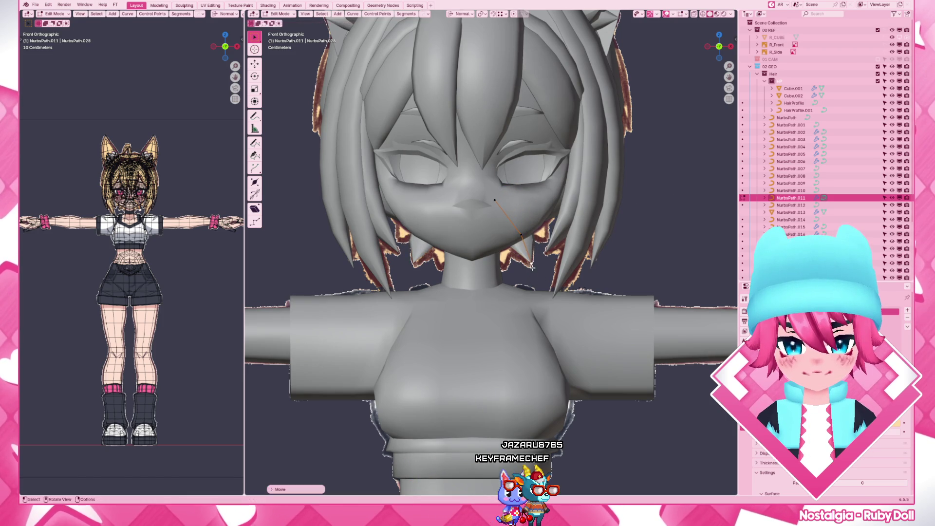
pyautogui.click(519, 236)
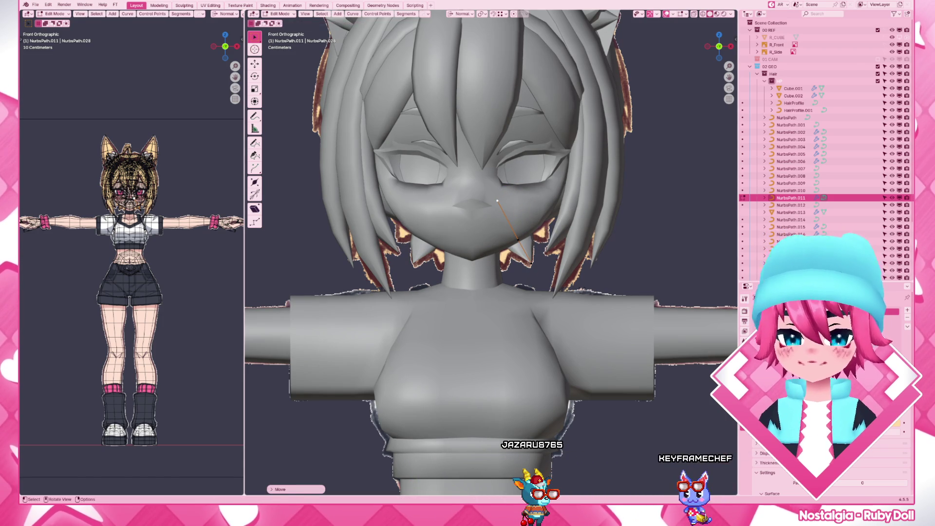
pyautogui.click(608, 319)
pyautogui.press('a')
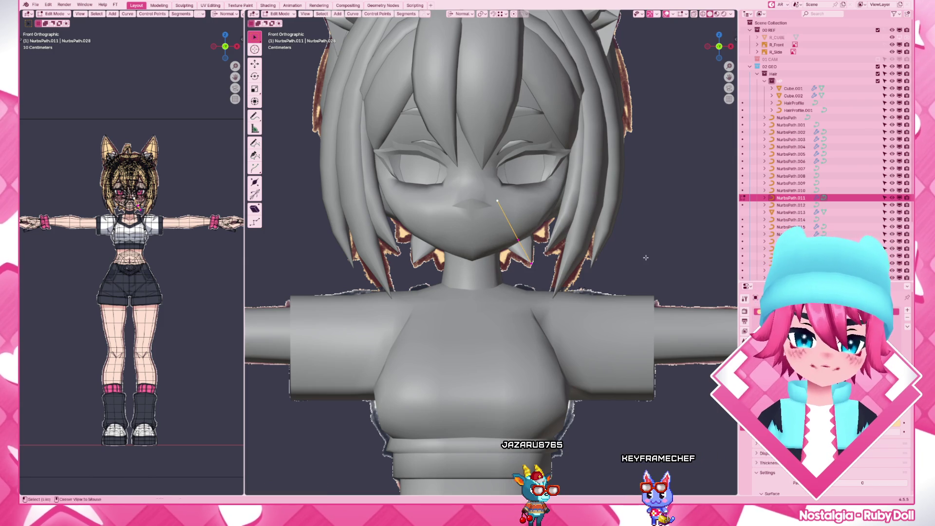
pyautogui.press('g')
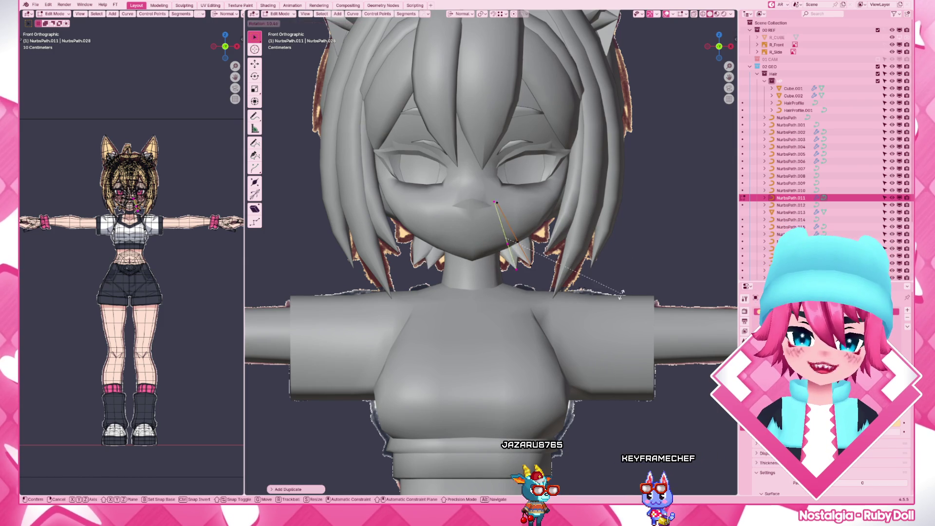
pyautogui.click(617, 236)
pyautogui.press('g')
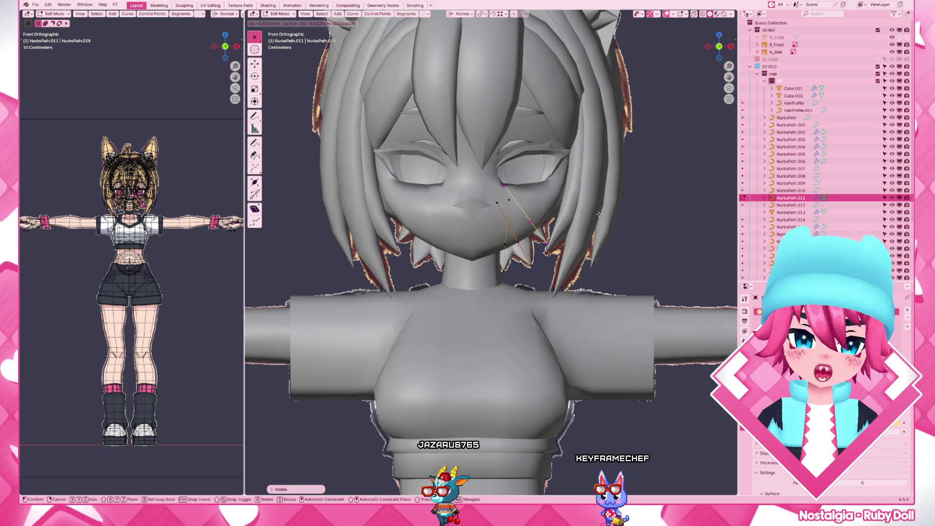
pyautogui.click(538, 223)
pyautogui.press('g')
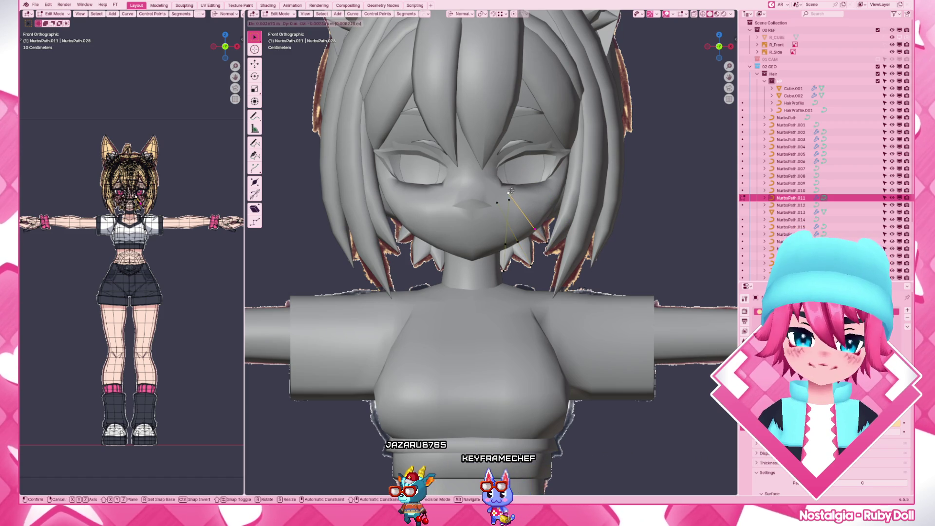
pyautogui.click(518, 195)
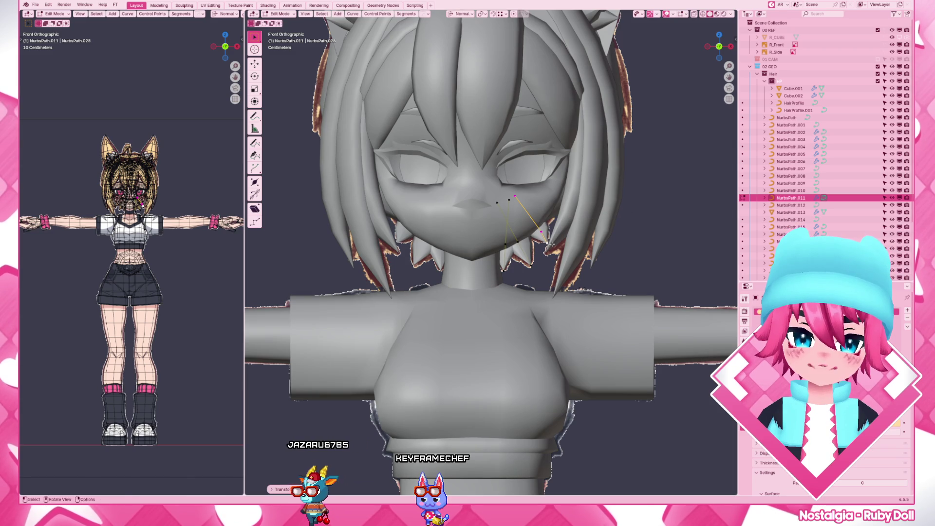
# Fine-tune individual points, including the bottom point, so the strand runs down the cheek
pyautogui.press('g')
pyautogui.press('g')
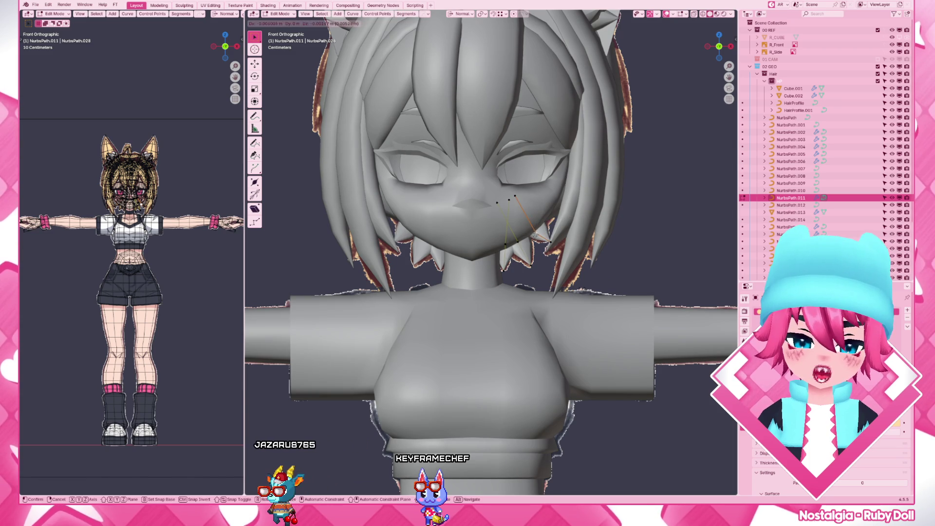
pyautogui.press('g')
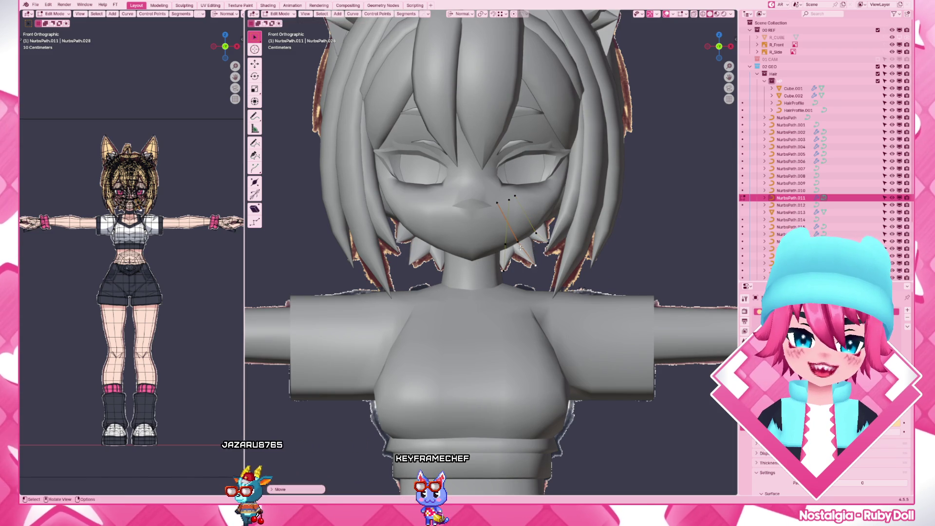
pyautogui.press('g')
pyautogui.press('g')
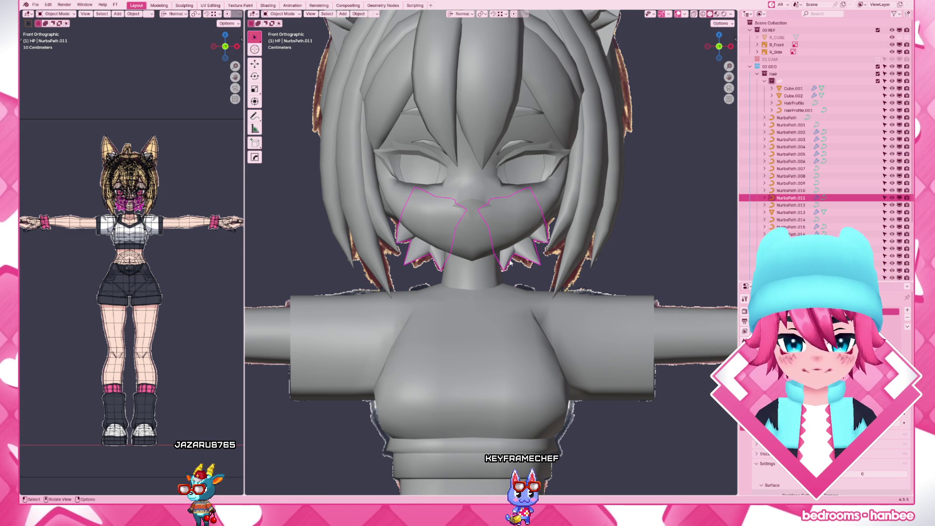
pyautogui.press('g')
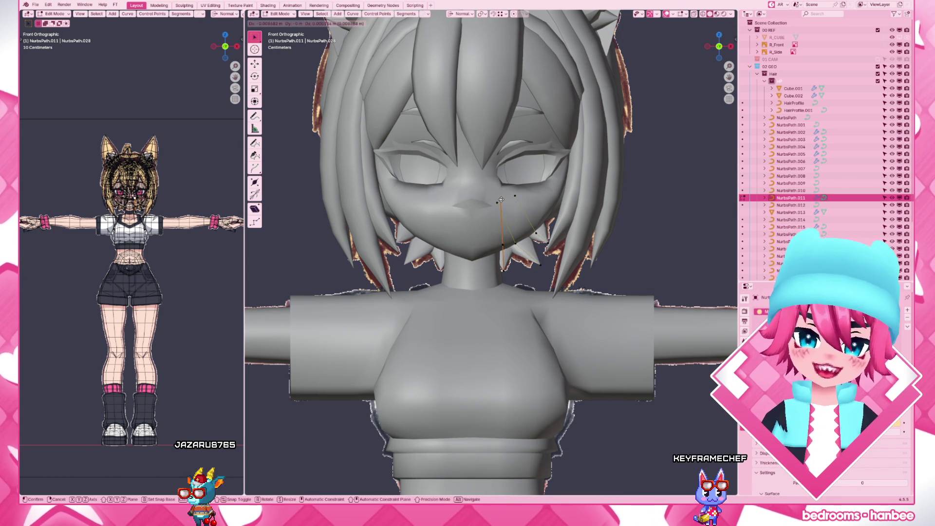
pyautogui.click(500, 200)
pyautogui.click(504, 267)
pyautogui.press('g')
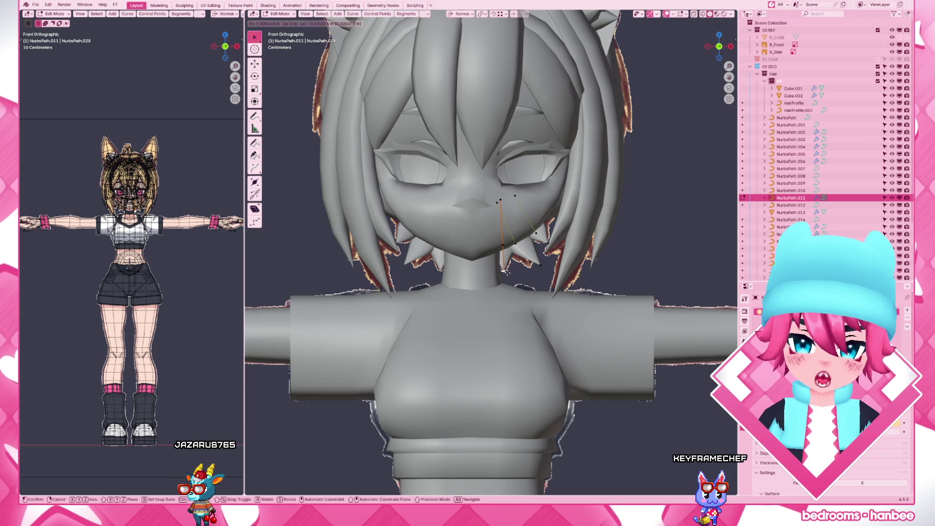
pyautogui.click(534, 268)
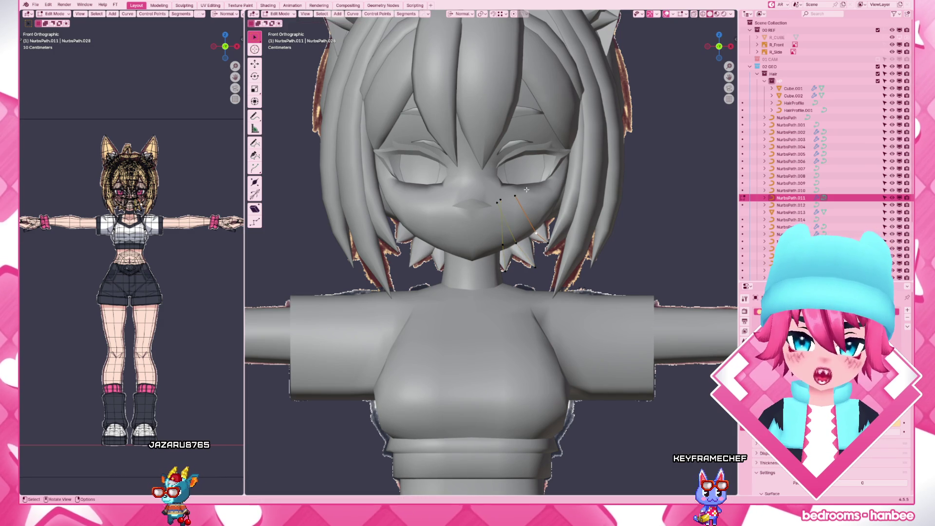
pyautogui.click(531, 220)
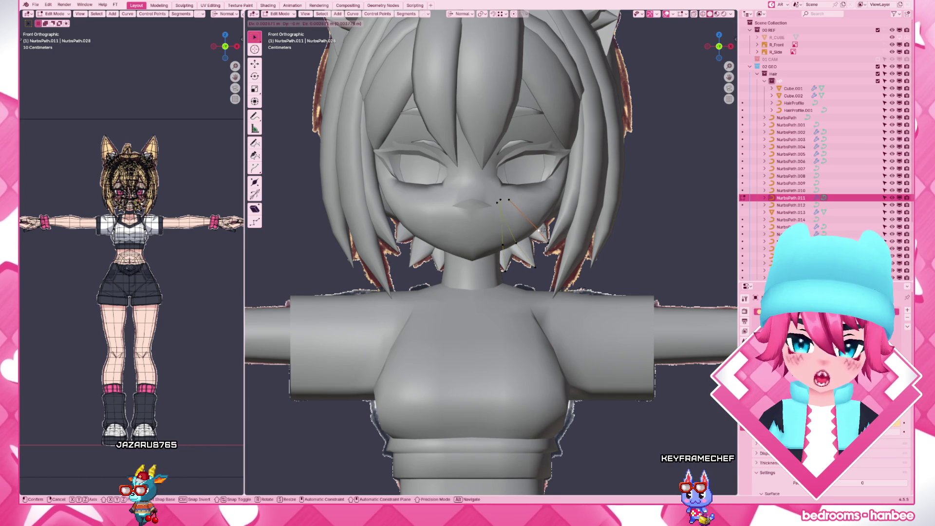
pyautogui.scroll(-1, 549, 242)
# Orbit to the back of the head and enter Edit Mode on the hair strand
pyautogui.scroll(-1, 549, 242)
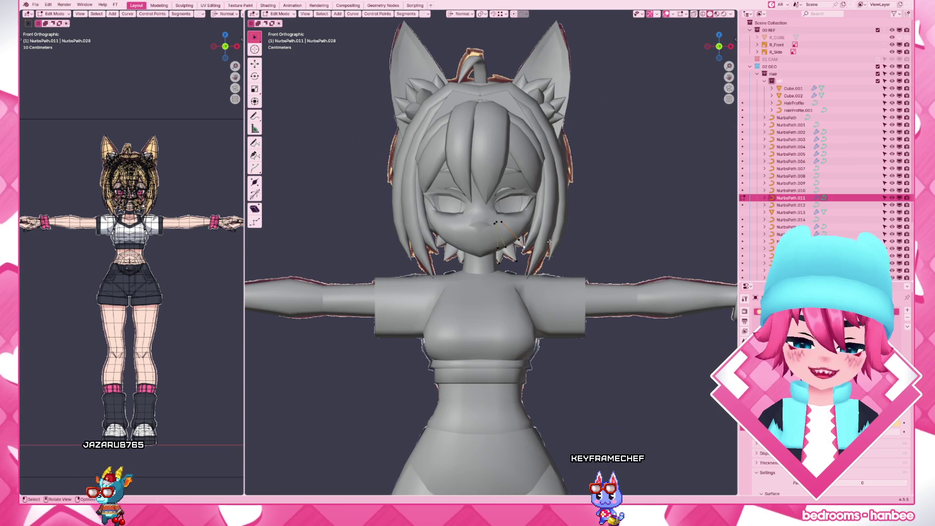
pyautogui.press('KP_3')
pyautogui.moveTo(549, 242)
pyautogui.mouseDown(button='middle')
pyautogui.moveTo(477, 243)
pyautogui.moveTo(453, 270)
pyautogui.moveTo(462, 204)
pyautogui.mouseUp(button='middle')
pyautogui.press('Tab')
pyautogui.click(453, 267)
pyautogui.scroll(-7, 453, 271)
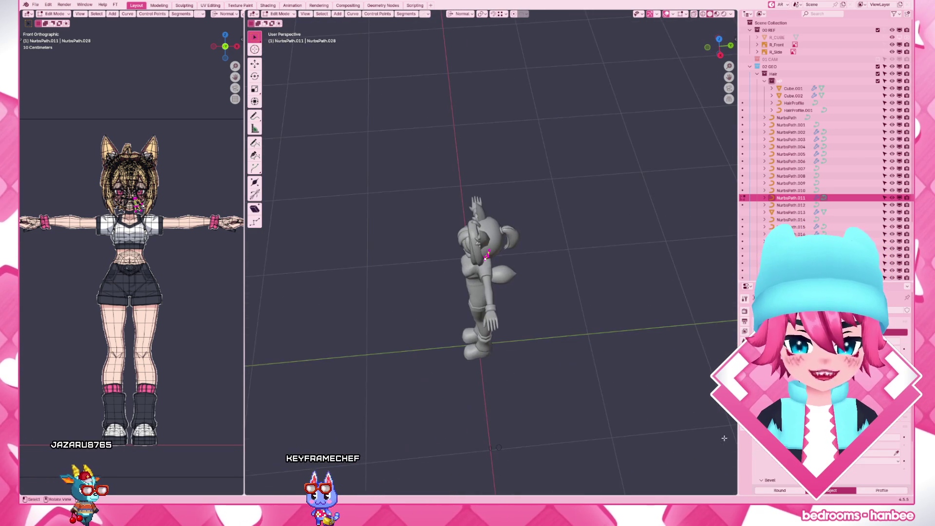
pyautogui.scroll(-5, 885, 454)
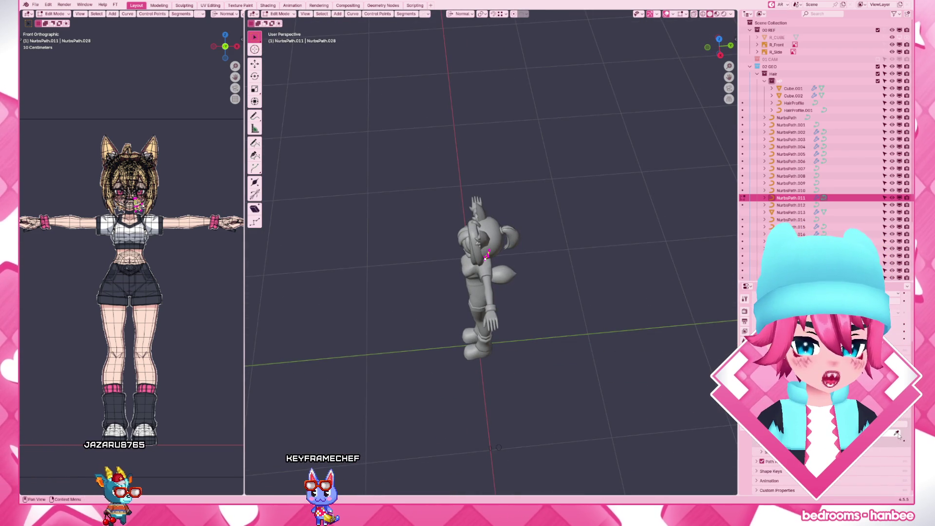
# Frame the nape strand close up in side view and re-enter its point editing
pyautogui.moveTo(503, 444)
pyautogui.mouseDown(button='middle')
pyautogui.moveTo(531, 255)
pyautogui.moveTo(532, 266)
pyautogui.mouseUp(button='middle')
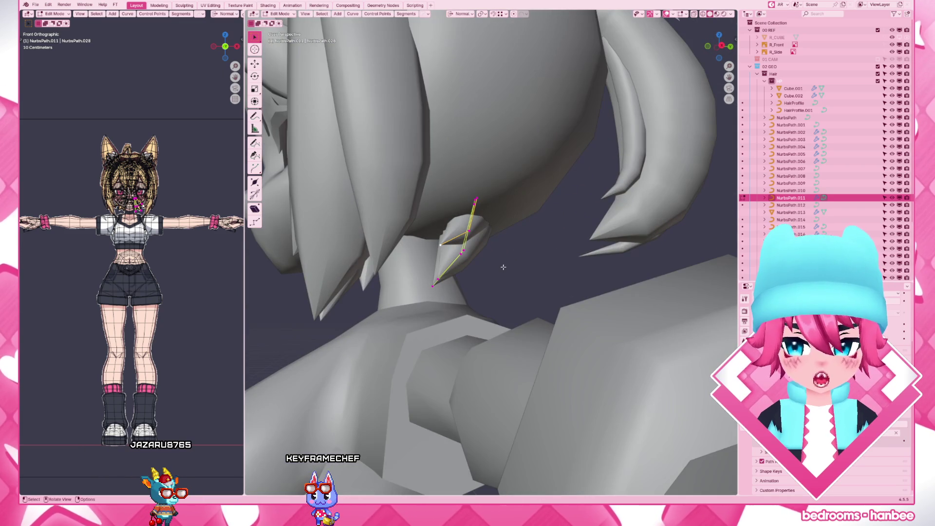
pyautogui.press('KP_3')
pyautogui.press('Tab')
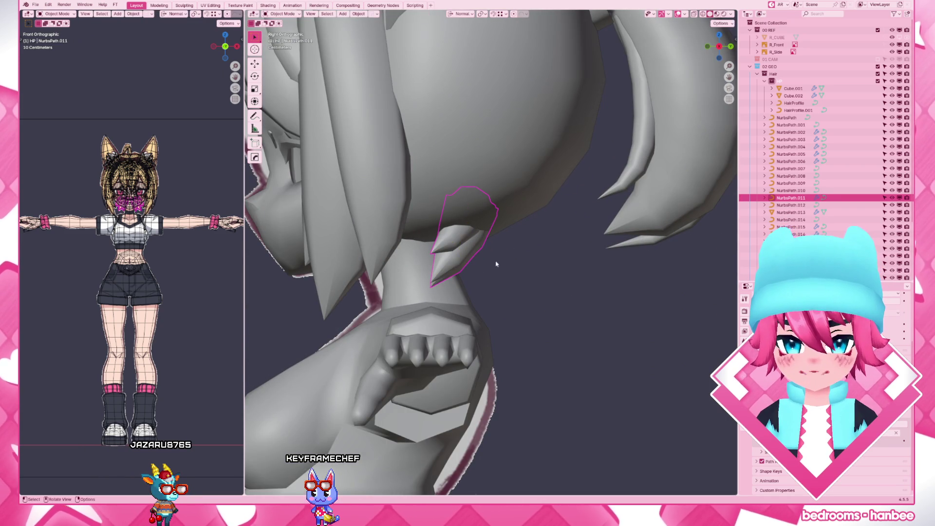
pyautogui.press('Tab')
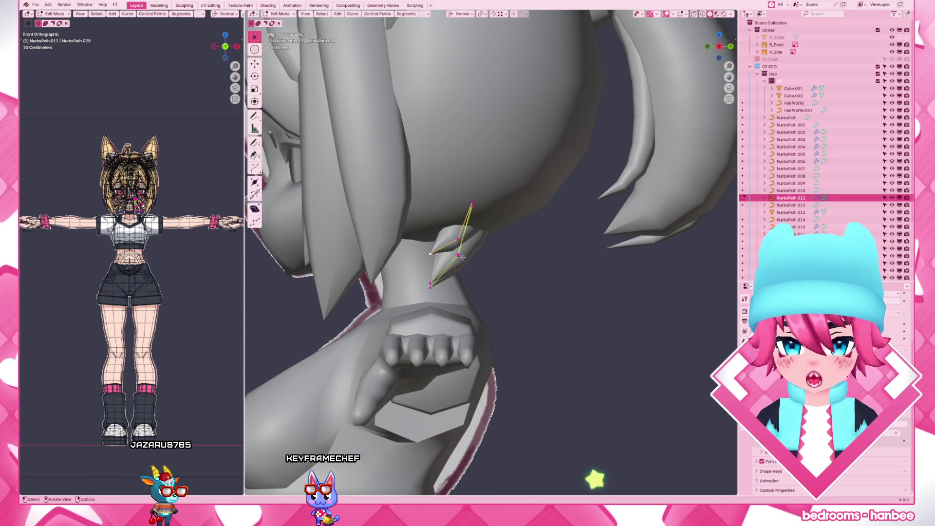
pyautogui.moveTo(462, 257); pyautogui.dragTo(412, 251, button='middle')
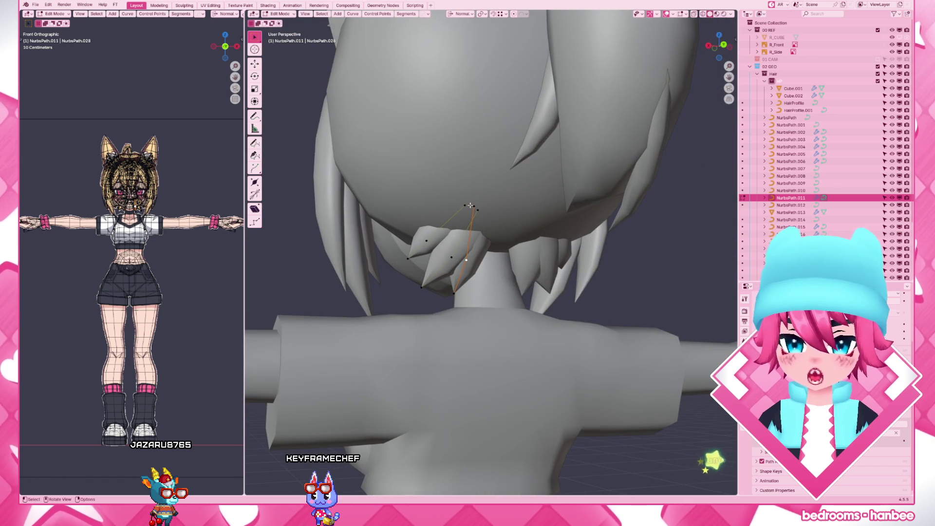
# Lower the strand's top point along its normal X axis
pyautogui.press('g')
pyautogui.press('x')
pyautogui.press('x')
pyautogui.keyDown('alt'); pyautogui.moveTo(482, 210); pyautogui.dragTo(509, 213, button='middle'); pyautogui.keyUp('alt')
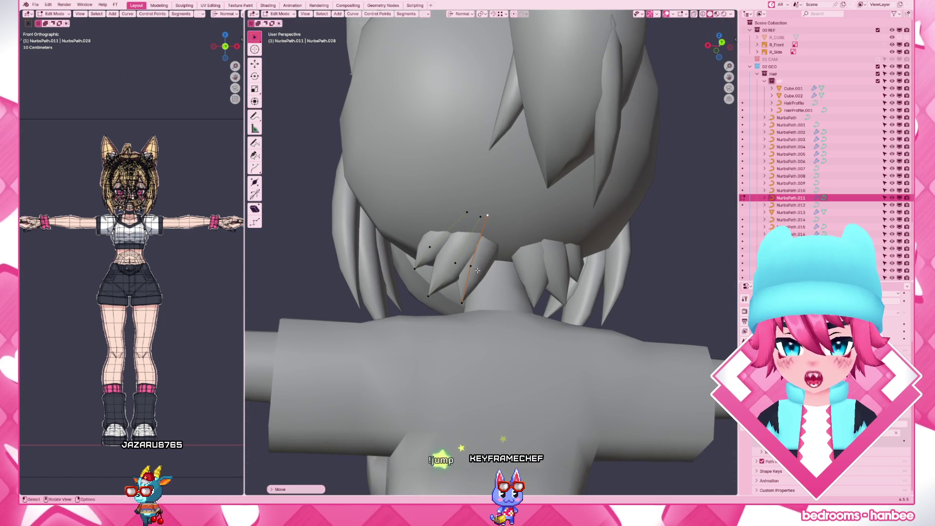
pyautogui.moveTo(489, 248)
pyautogui.mouseDown(button='middle')
pyautogui.moveTo(482, 272)
pyautogui.moveTo(499, 229)
pyautogui.mouseUp(button='middle')
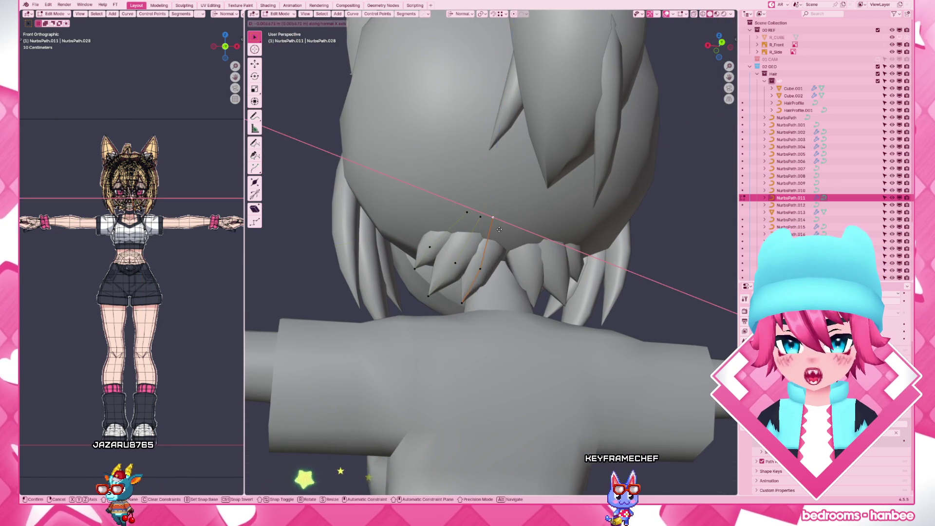
pyautogui.click(501, 230)
# From the back view, tilt the strand at its middle control point
pyautogui.press('ctrl+KP_1')
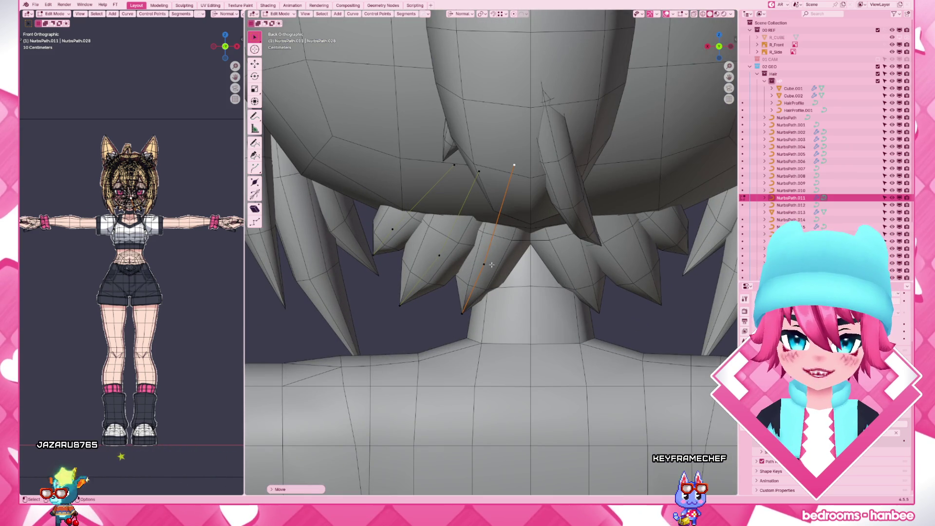
pyautogui.click(487, 264)
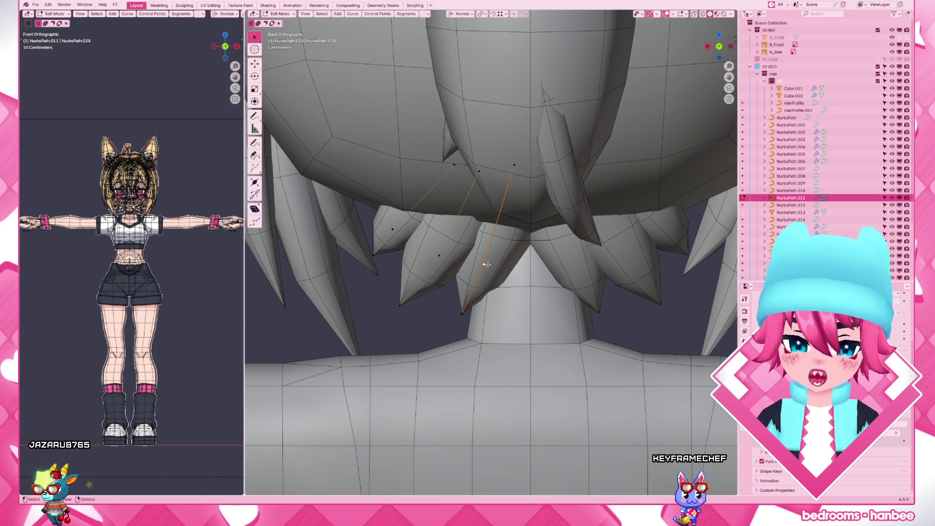
pyautogui.hotkey('ctrl', 't')
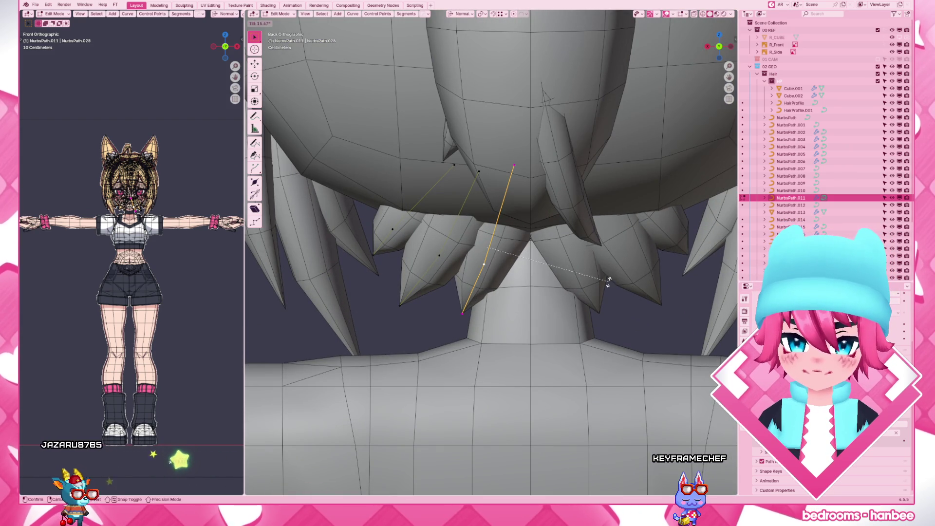
pyautogui.click(493, 281)
# Nudge a strand point slightly from the front view, then leave Edit Mode
pyautogui.moveTo(492, 281); pyautogui.dragTo(557, 285, button='middle')
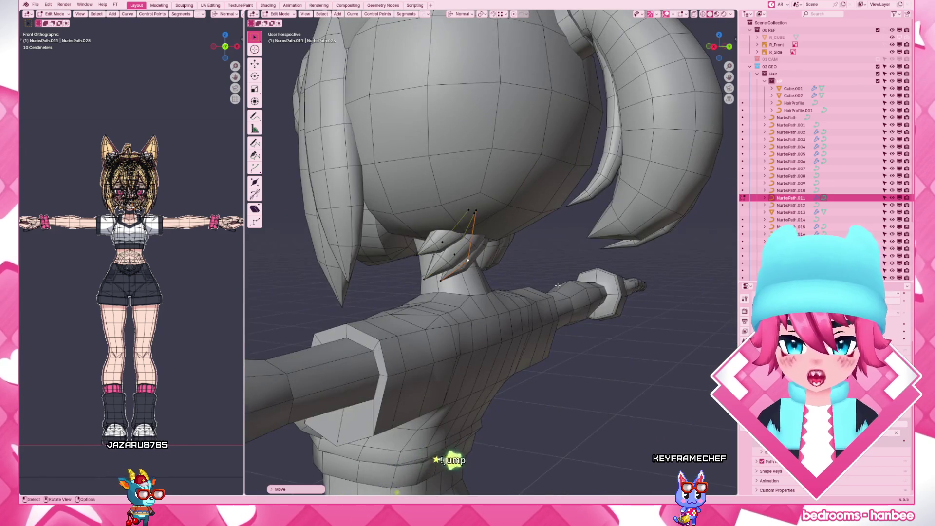
pyautogui.press('KP_1')
pyautogui.moveTo(506, 281); pyautogui.dragTo(510, 281)
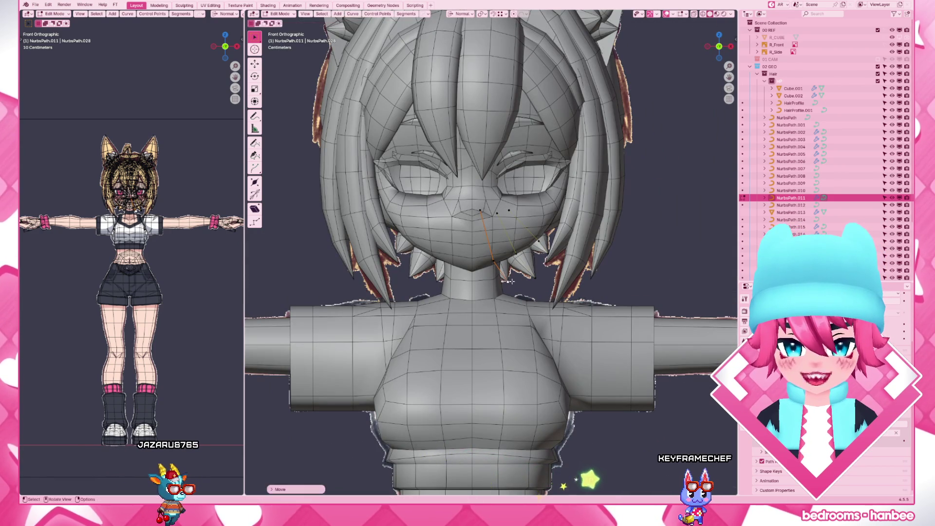
pyautogui.scroll(-3, 607, 236)
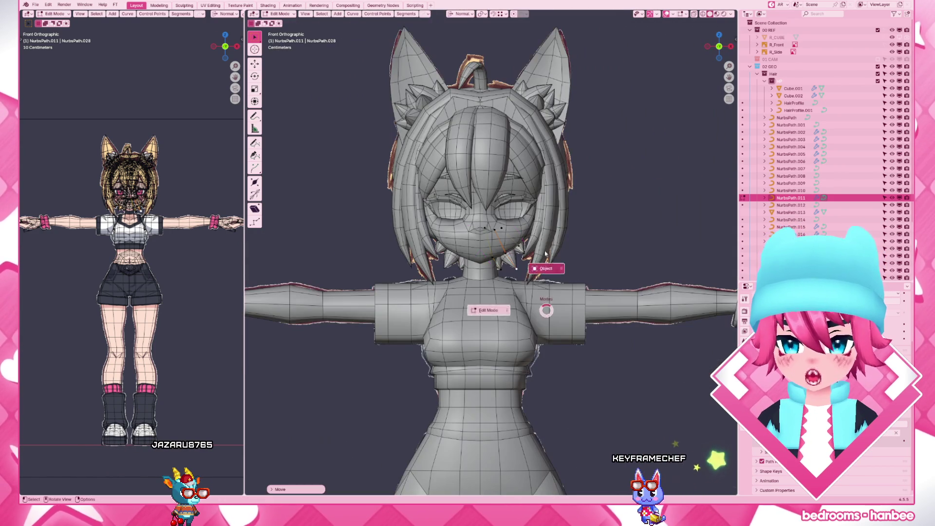
pyautogui.press('Tab')
pyautogui.scroll(3, 607, 236)
# On NurbsPath.011, shift the points near the chin and rotate them
pyautogui.click(520, 250)
pyautogui.press('Tab')
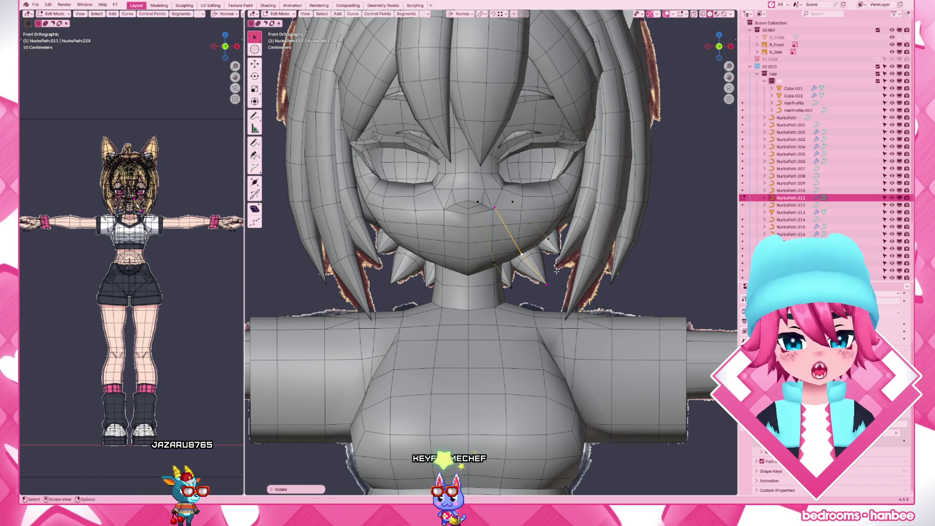
pyautogui.moveTo(548, 276); pyautogui.dragTo(554, 269)
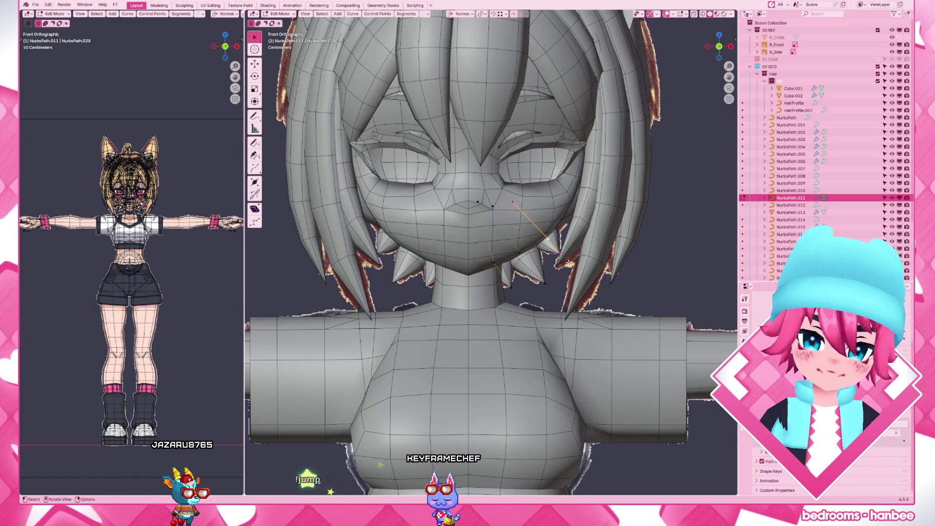
pyautogui.press('r')
pyautogui.click(577, 255)
pyautogui.scroll(-5, 574, 253)
# Return to Object Mode and orbit to a perspective view of the whole character
pyautogui.press('Tab')
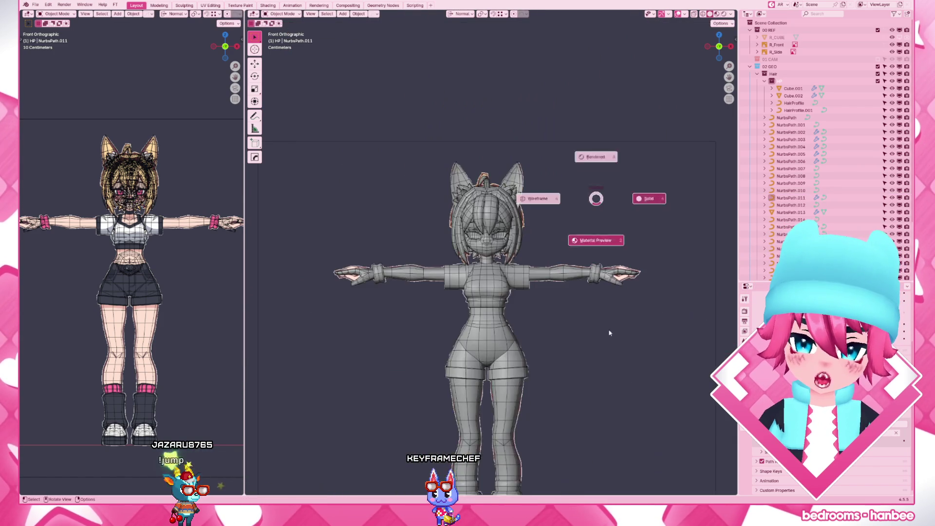
pyautogui.scroll(-3, 564, 206)
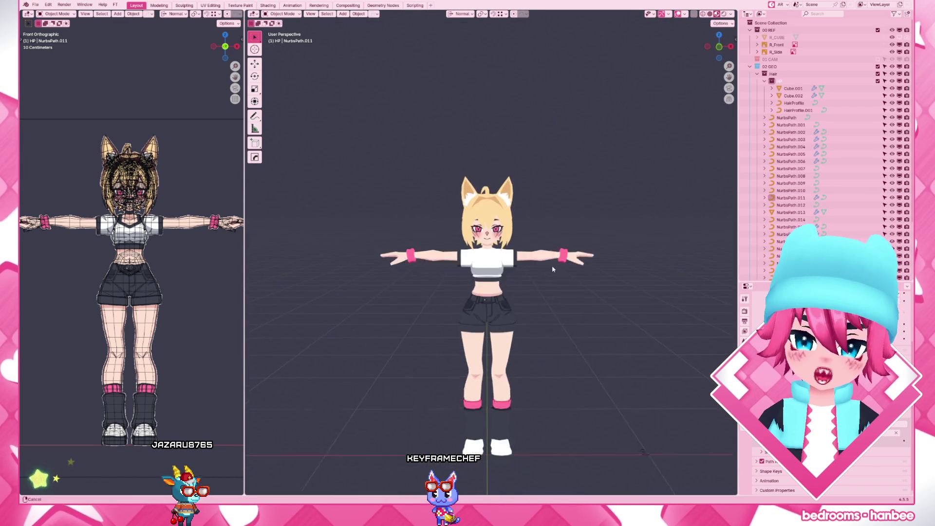
pyautogui.moveTo(560, 219)
pyautogui.mouseDown(button='middle')
pyautogui.moveTo(563, 207)
pyautogui.moveTo(439, 212)
pyautogui.moveTo(510, 302)
pyautogui.moveTo(569, 304)
pyautogui.mouseUp(button='middle')
pyautogui.scroll(3, 540, 304)
# Box-select NurbsPath.011's nape points, inspect them, then exit and deselect all objects
pyautogui.click(540, 304)
pyautogui.press('Tab')
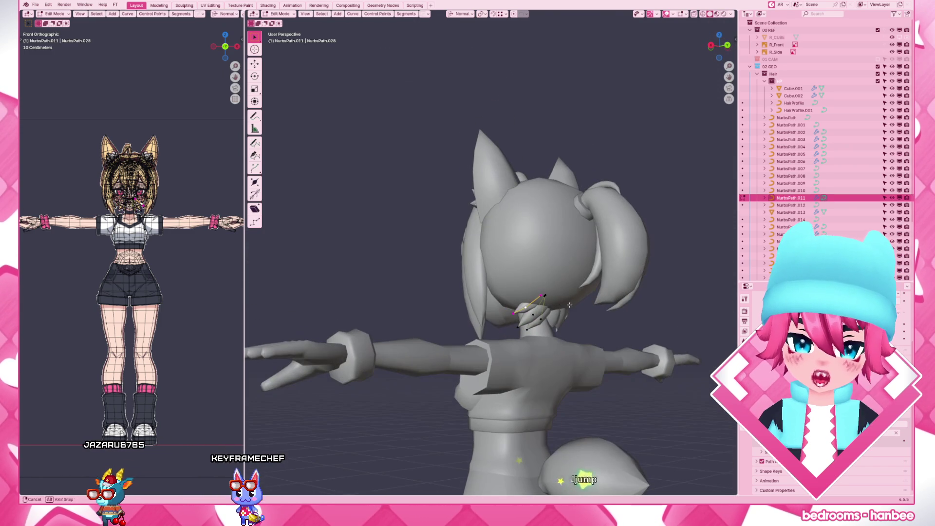
pyautogui.moveTo(542, 296); pyautogui.dragTo(550, 299)
pyautogui.moveTo(551, 298)
pyautogui.mouseDown(button='middle')
pyautogui.moveTo(525, 300)
pyautogui.moveTo(568, 278)
pyautogui.moveTo(554, 299)
pyautogui.moveTo(609, 308)
pyautogui.mouseUp(button='middle')
pyautogui.press('Tab')
pyautogui.scroll(-4, 560, 287)
pyautogui.hotkey('alt', 'a')
pyautogui.scroll(3, 609, 308)
# Reselect NurbsPath.011 and move its selected points lower toward the nape
pyautogui.click(510, 300)
pyautogui.moveTo(510, 300); pyautogui.dragTo(506, 302, button='middle')
pyautogui.press('Tab')
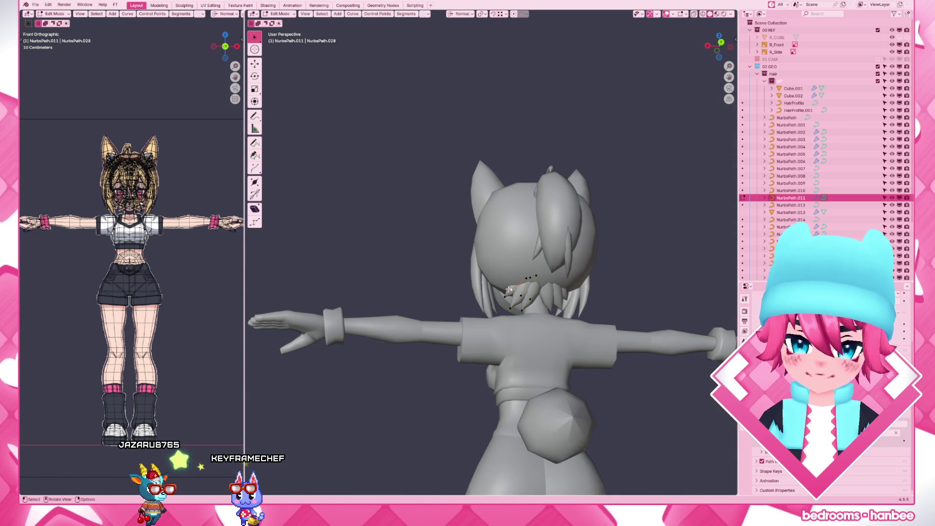
pyautogui.press('g')
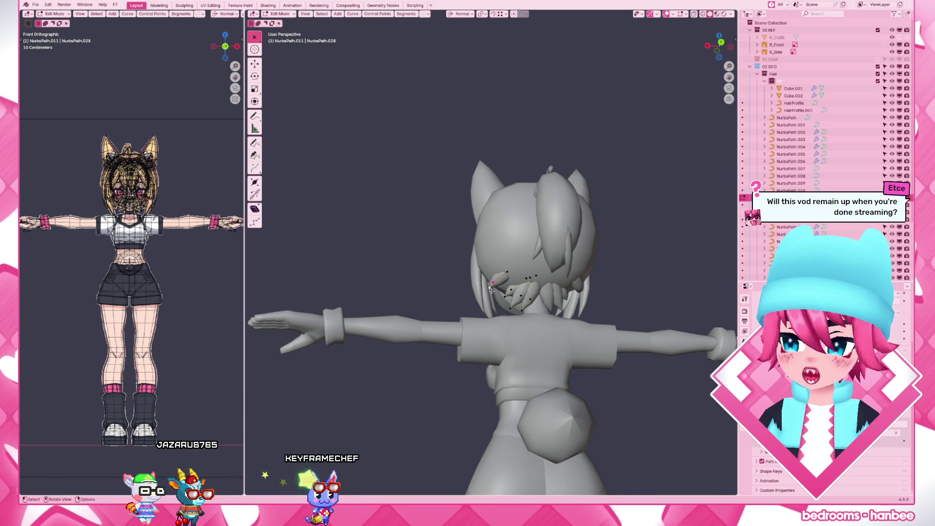
pyautogui.moveTo(491, 291)
pyautogui.mouseDown(button='middle')
pyautogui.moveTo(533, 303)
pyautogui.moveTo(504, 277)
pyautogui.mouseUp(button='middle')
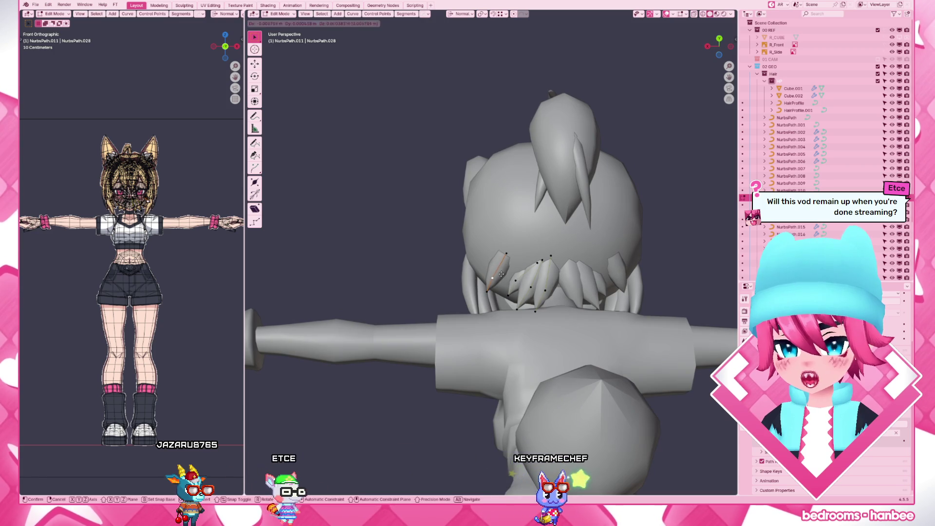
pyautogui.moveTo(503, 274)
pyautogui.mouseDown(button='middle')
pyautogui.moveTo(495, 280)
pyautogui.moveTo(583, 325)
pyautogui.mouseUp(button='middle')
pyautogui.click(495, 280)
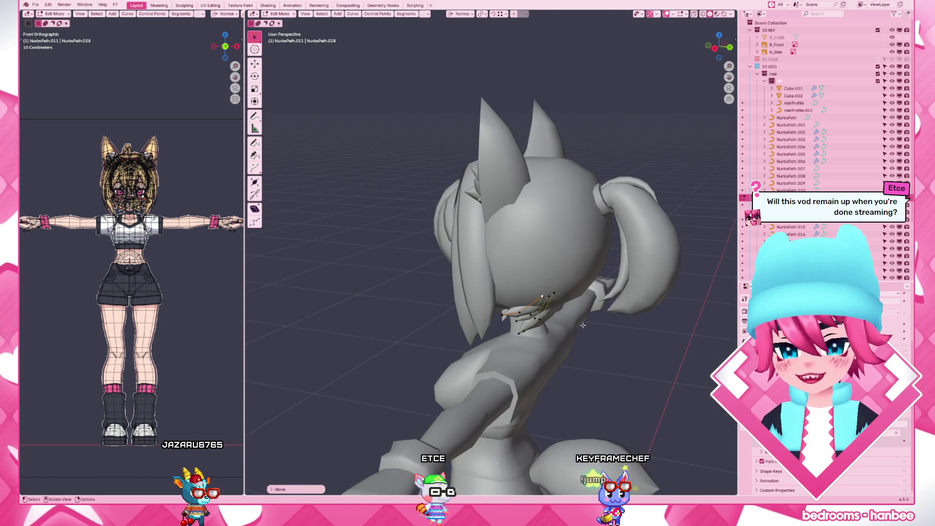
# In right-side view, move the strand point up and back and tilt it by -25.54°
pyautogui.press('KP_3')
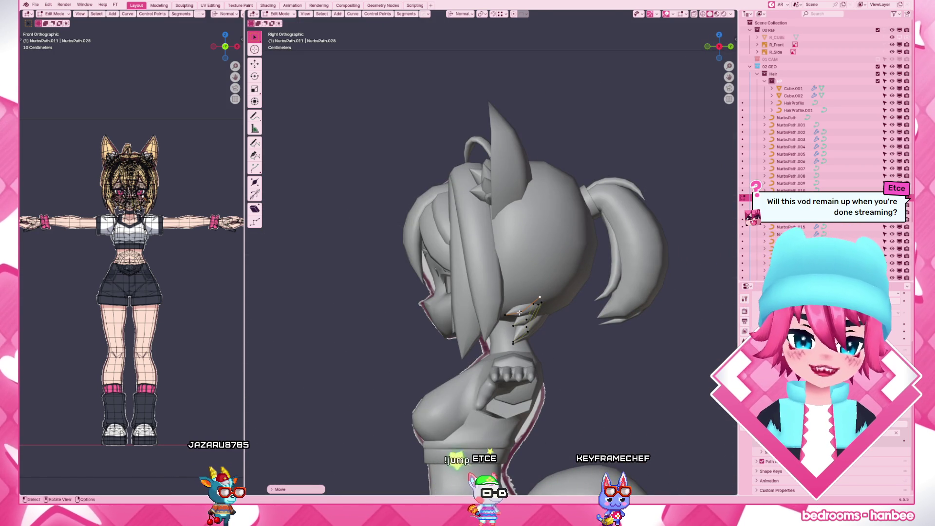
pyautogui.press('g')
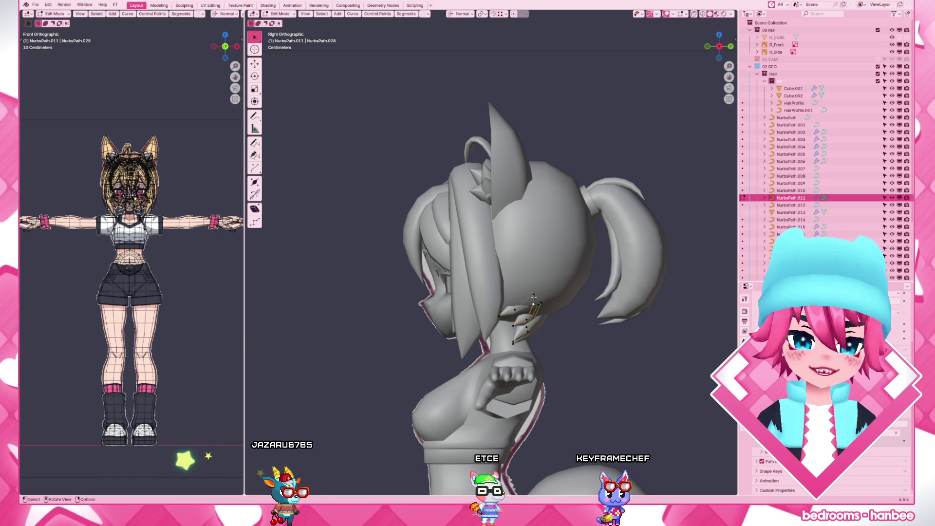
pyautogui.press('g')
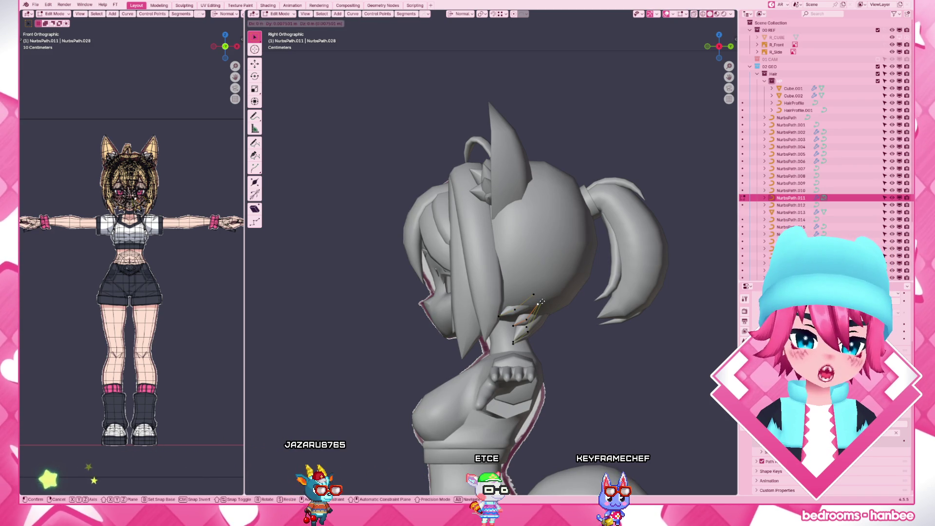
pyautogui.click(540, 300)
pyautogui.moveTo(540, 301); pyautogui.dragTo(447, 300, button='middle')
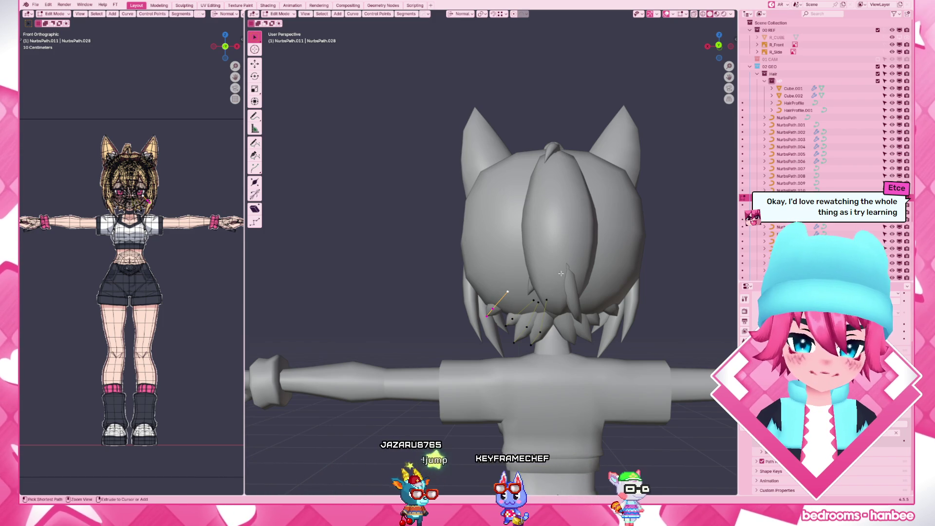
pyautogui.click(553, 242)
pyautogui.moveTo(553, 242); pyautogui.dragTo(602, 277, button='middle')
# Cancel the free rotation of the points and orbit to a back view in Object Mode
pyautogui.press('r')
pyautogui.press('r')
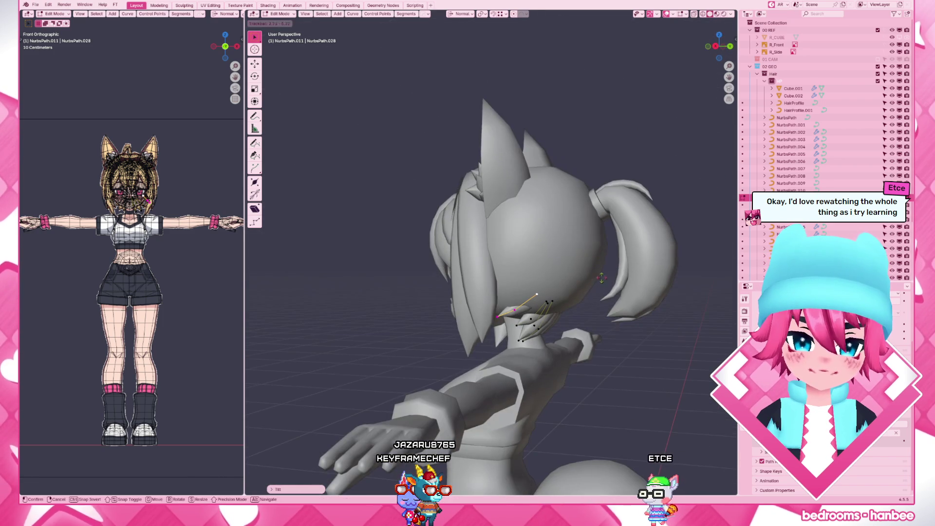
pyautogui.press('Escape')
pyautogui.scroll(-3, 605, 409)
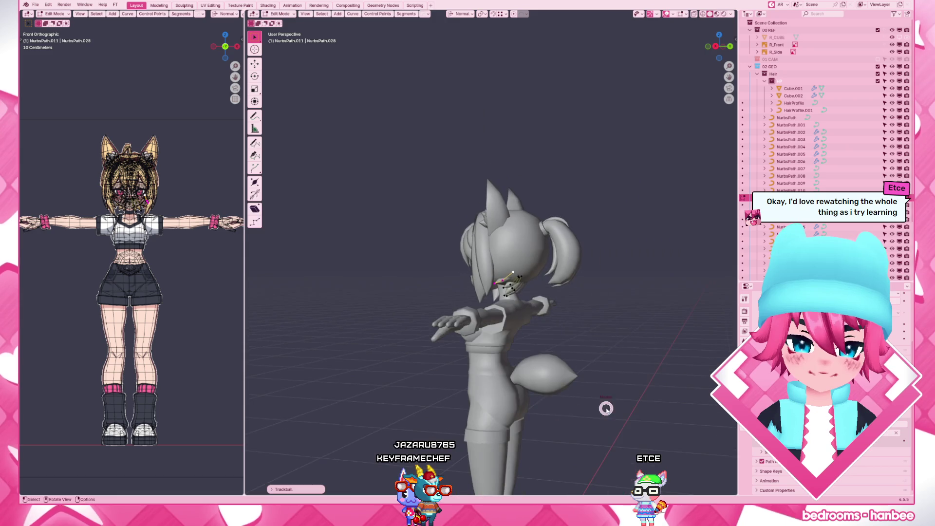
pyautogui.press('Tab')
pyautogui.moveTo(606, 409)
pyautogui.mouseDown(button='middle')
pyautogui.moveTo(641, 371)
pyautogui.moveTo(582, 364)
pyautogui.moveTo(565, 336)
pyautogui.mouseUp(button='middle')
pyautogui.scroll(5, 555, 321)
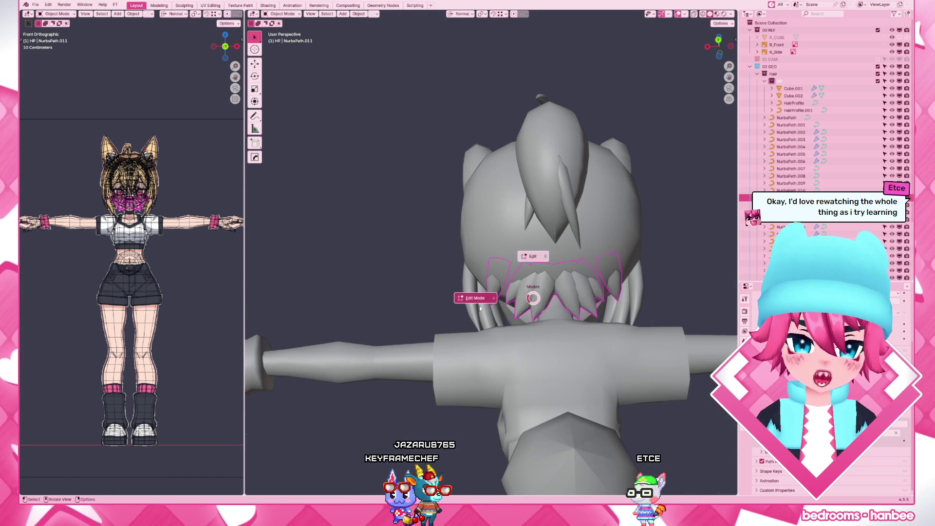
# Move one more control point on the nape strand upward, then leave Edit Mode
pyautogui.click(480, 306)
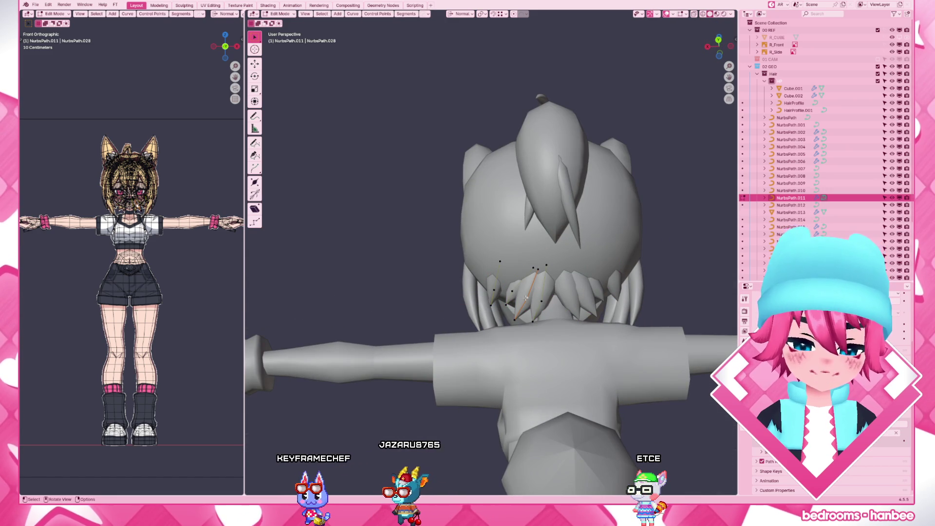
pyautogui.click(526, 297)
pyautogui.press('g')
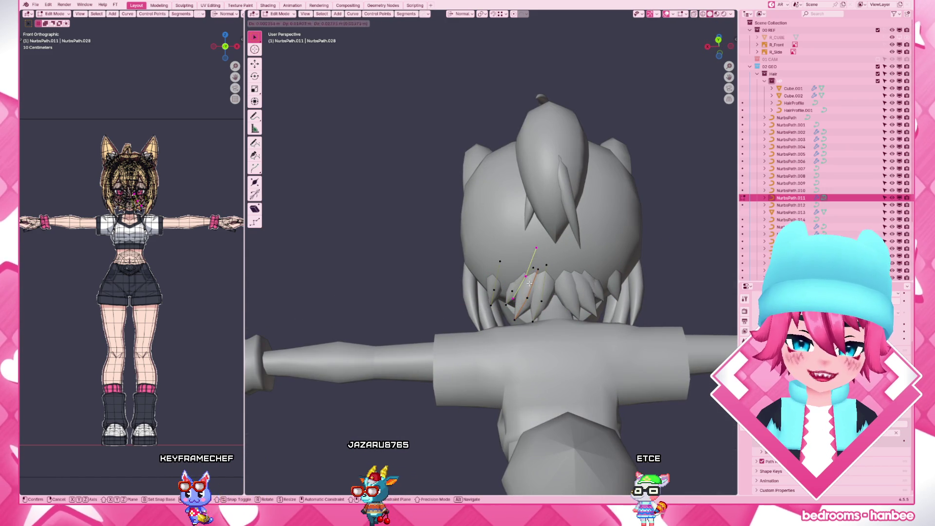
pyautogui.click(529, 282)
pyautogui.moveTo(529, 283)
pyautogui.mouseDown(button='middle')
pyautogui.moveTo(602, 336)
pyautogui.moveTo(556, 326)
pyautogui.moveTo(556, 295)
pyautogui.moveTo(614, 261)
pyautogui.moveTo(611, 340)
pyautogui.moveTo(518, 350)
pyautogui.moveTo(599, 377)
pyautogui.moveTo(384, 377)
pyautogui.moveTo(392, 383)
pyautogui.moveTo(479, 258)
pyautogui.moveTo(565, 267)
pyautogui.moveTo(509, 274)
pyautogui.moveTo(522, 272)
pyautogui.mouseUp(button='middle')
pyautogui.scroll(-5, 557, 293)
pyautogui.press('Tab')
# Switch the viewport to Material Preview to see the textured avatar
pyautogui.press('z')
pyautogui.scroll(3, 391, 383)
pyautogui.scroll(-2, 470, 273)
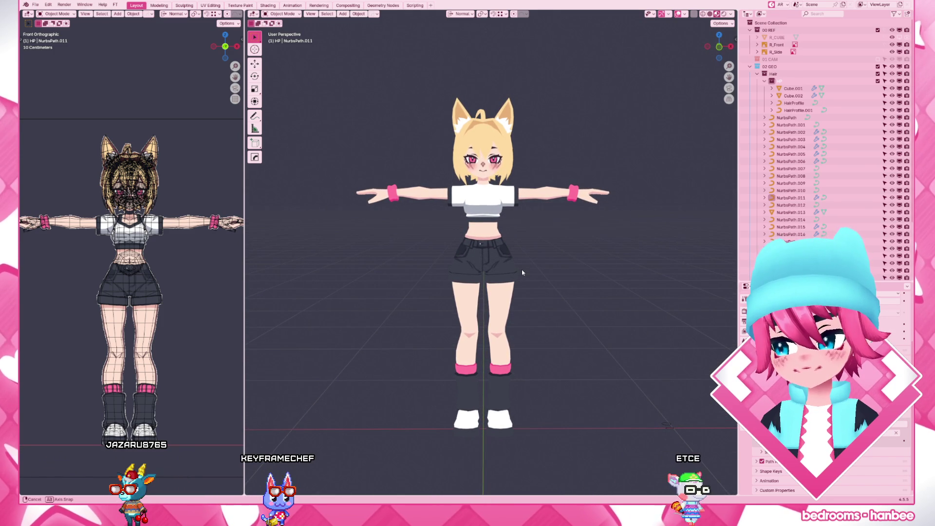